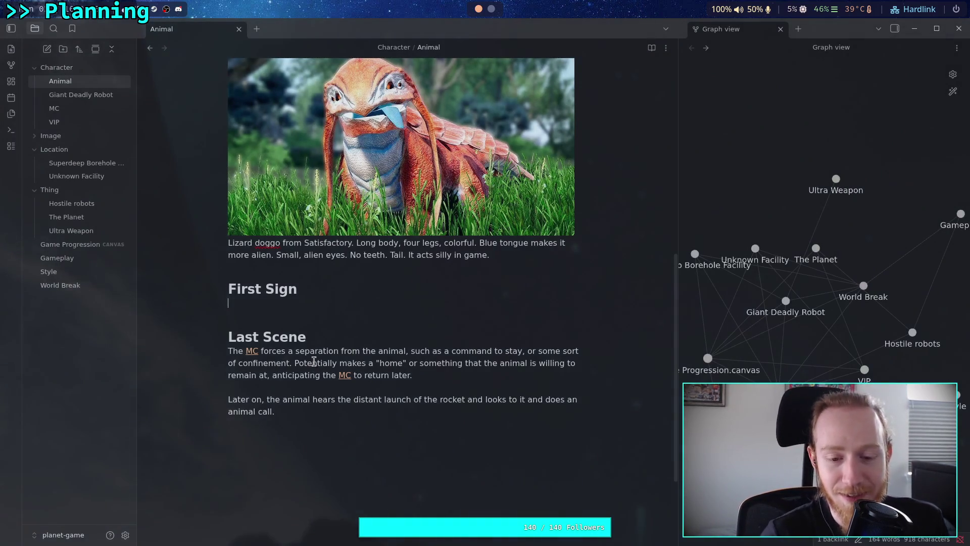
# - Add a '# Night' heading on a new line below First Sign in the Animal note
pyautogui.click(468, 374)
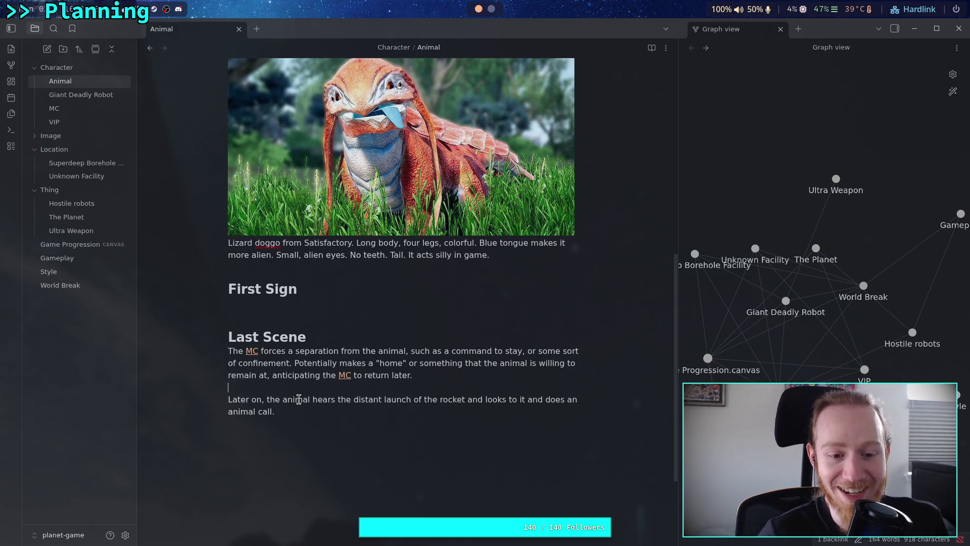
pyautogui.moveTo(286, 408); pyautogui.dragTo(180, 355)
pyautogui.click(262, 295)
pyautogui.click(303, 311)
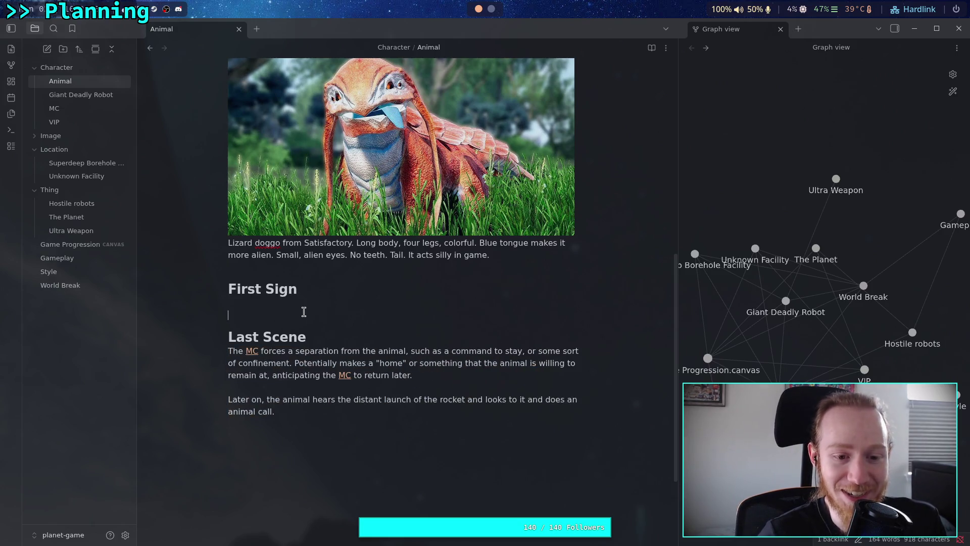
pyautogui.moveTo(314, 290); pyautogui.dragTo(273, 290)
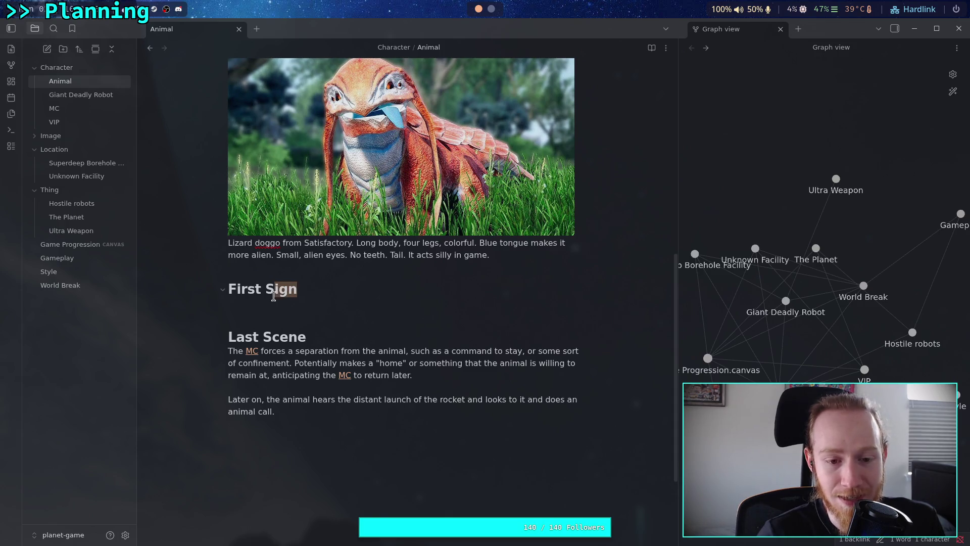
pyautogui.click(274, 316)
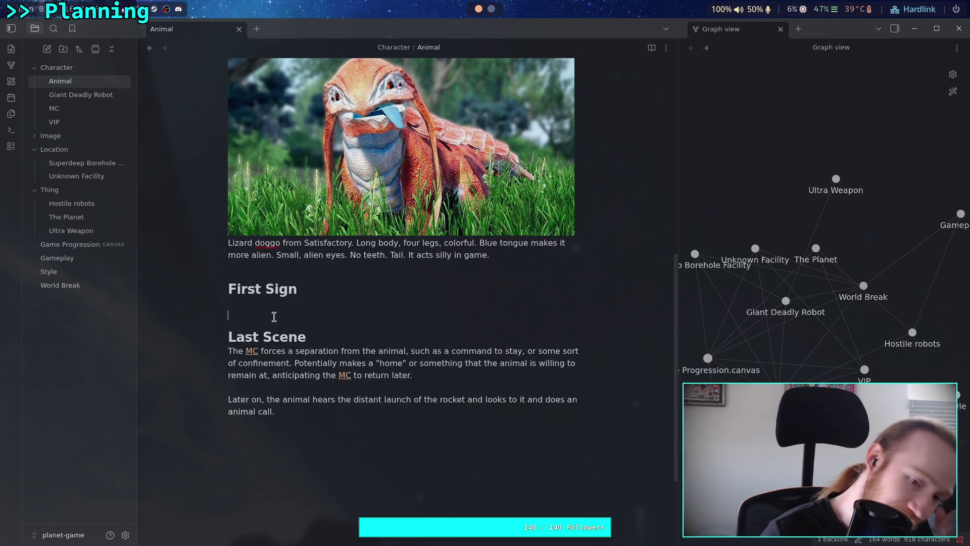
pyautogui.press('Return')
pyautogui.press('Return')
pyautogui.write('#')
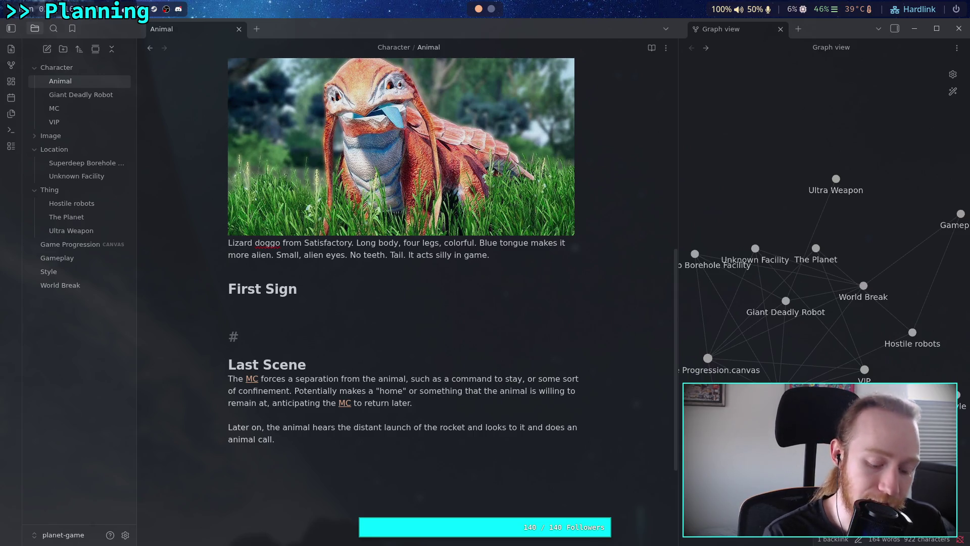
pyautogui.write('Night')
pyautogui.press('Return')
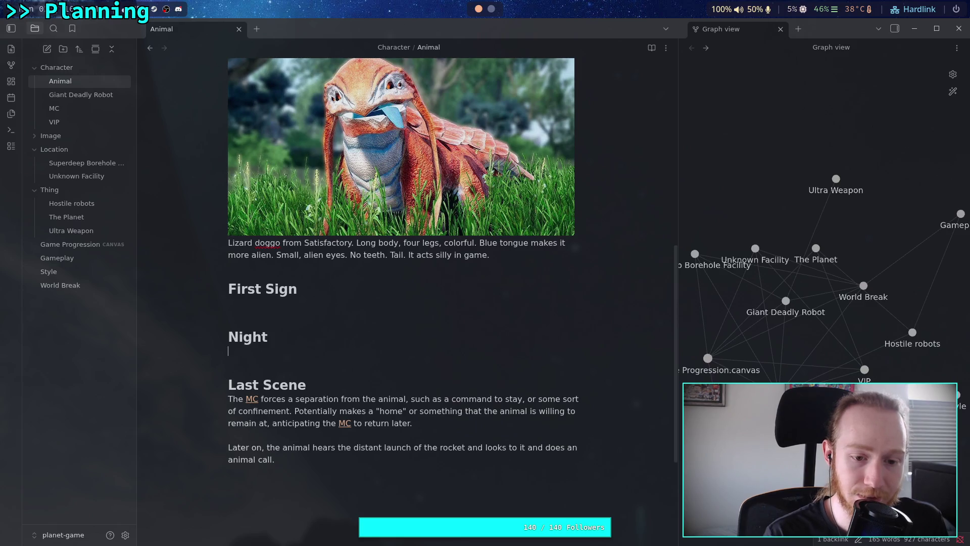
# - Begin the Night paragraph with 'One night the [[MC]] is sleeping and the'
pyautogui.write('One nag')
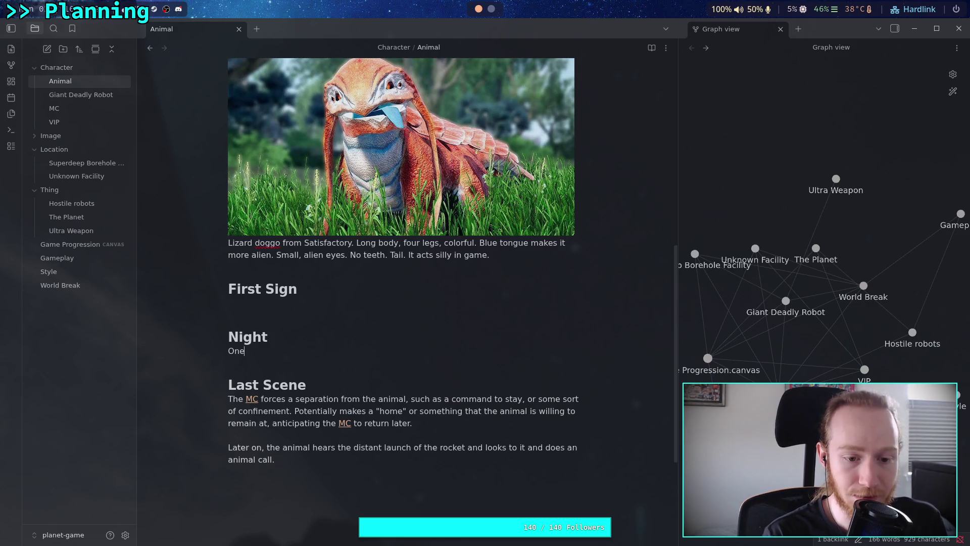
pyautogui.press('BackSpace')
pyautogui.press('BackSpace')
pyautogui.write('ight ')
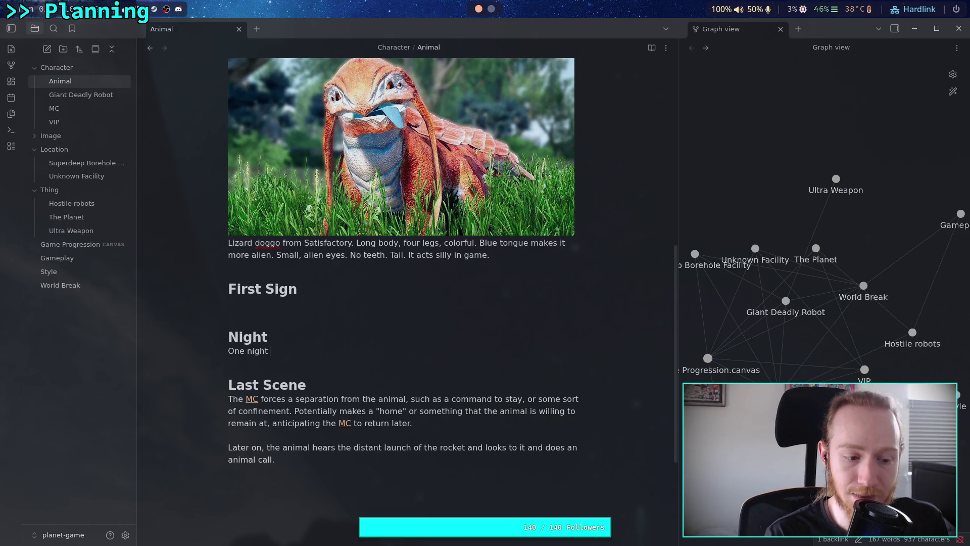
pyautogui.write('the [[MC')
pyautogui.press('Return')
pyautogui.write('and anima')
pyautogui.write('are ')
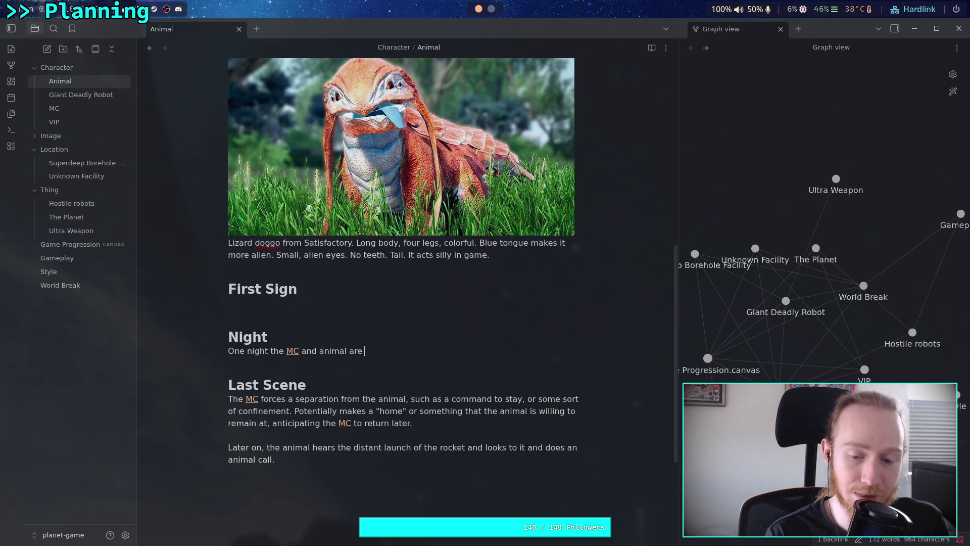
pyautogui.write('had')
pyautogui.press('BackSpace')
pyautogui.press('BackSpace')
pyautogui.press('BackSpace')
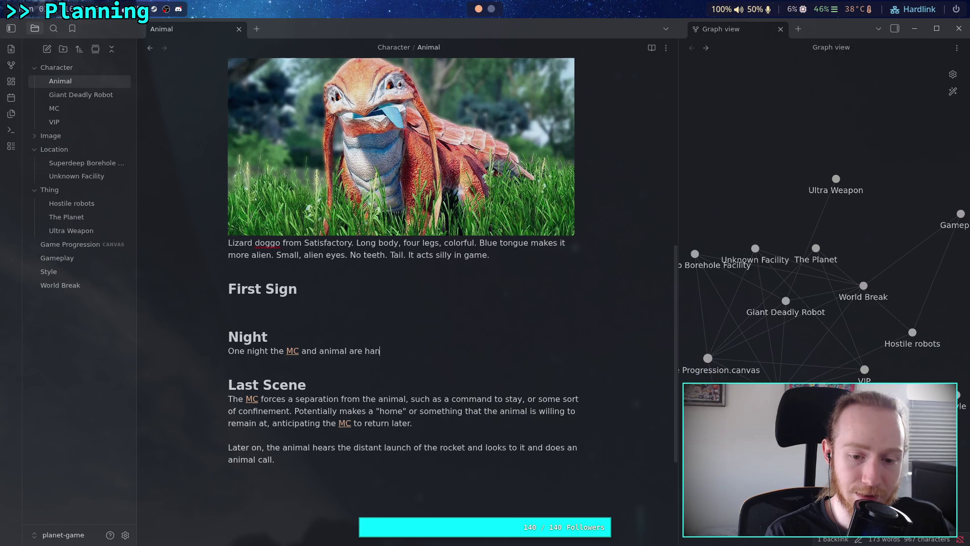
pyautogui.press('BackSpace')
pyautogui.press('BackSpace')
pyautogui.press('BackSpace')
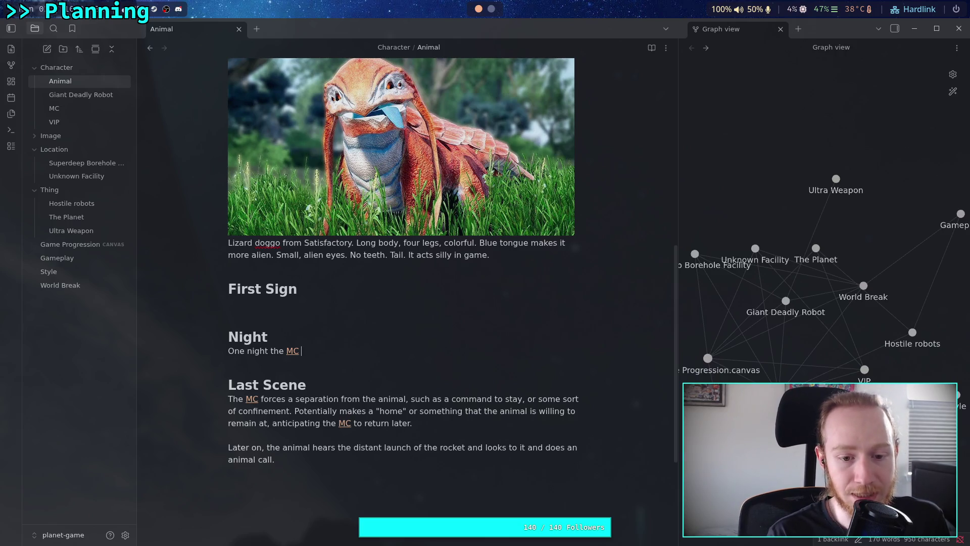
pyautogui.write('is sleeping ')
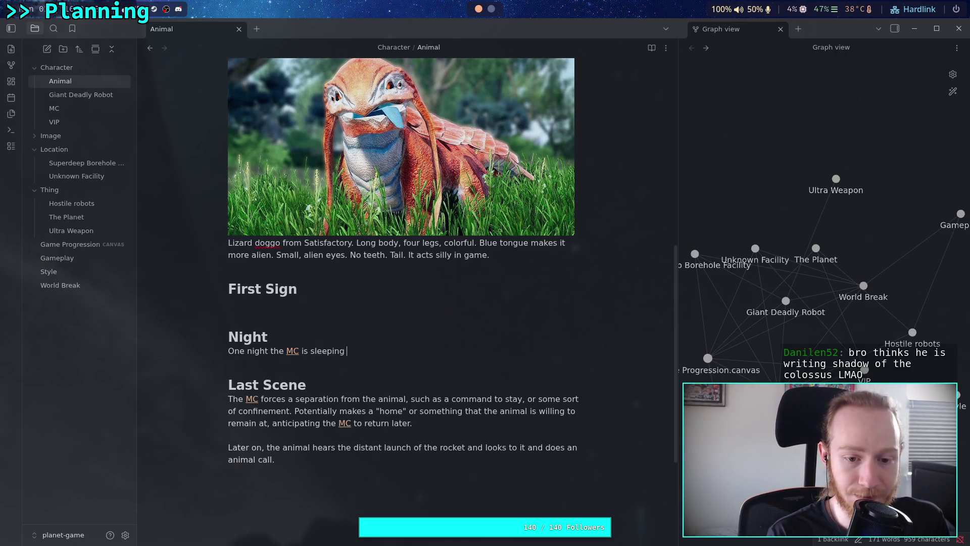
pyautogui.write('and the')
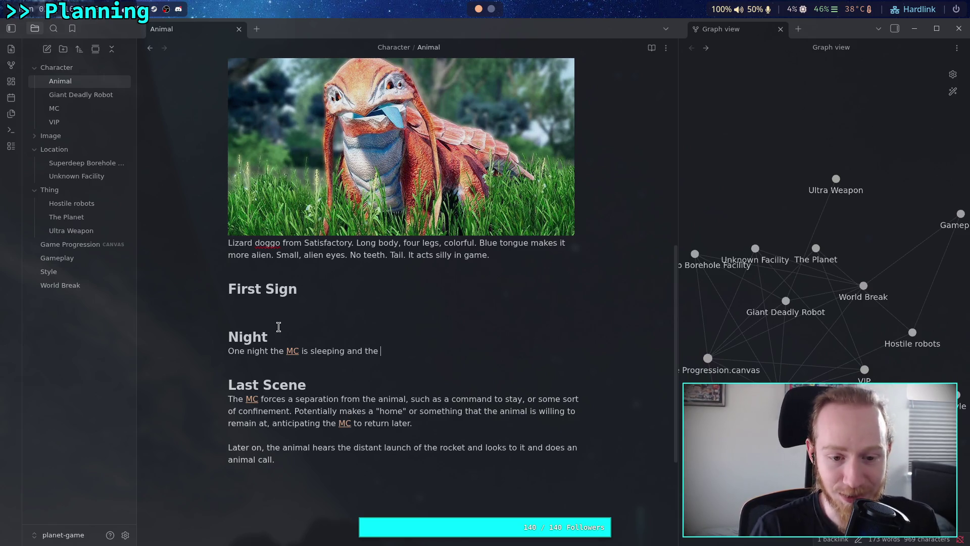
# - Put the cursor at the end of the unfinished Night sentence to continue writing
pyautogui.click(403, 358)
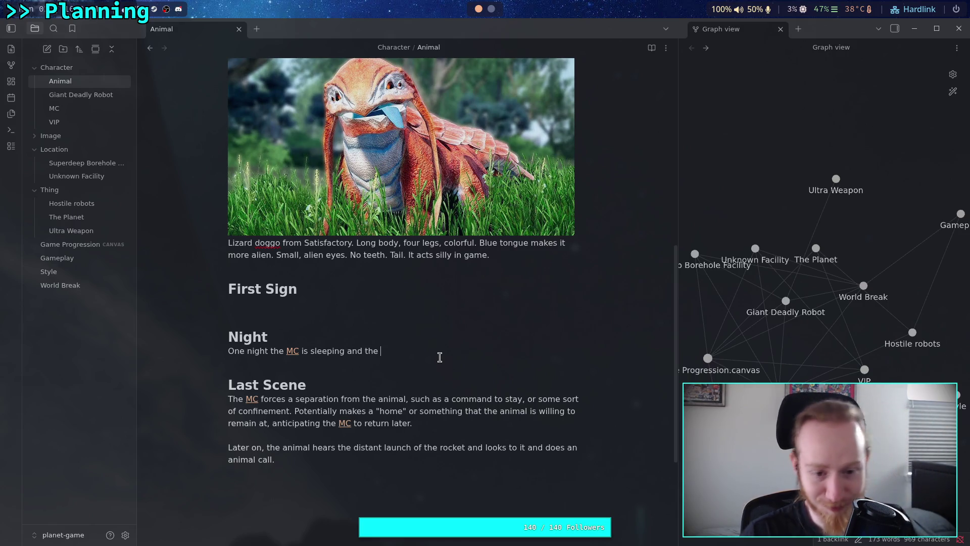
# - Continue with 'animal wakes up the MC with an animal call. Shot is a', keeping MC unlinked
pyautogui.write('animal wakes ')
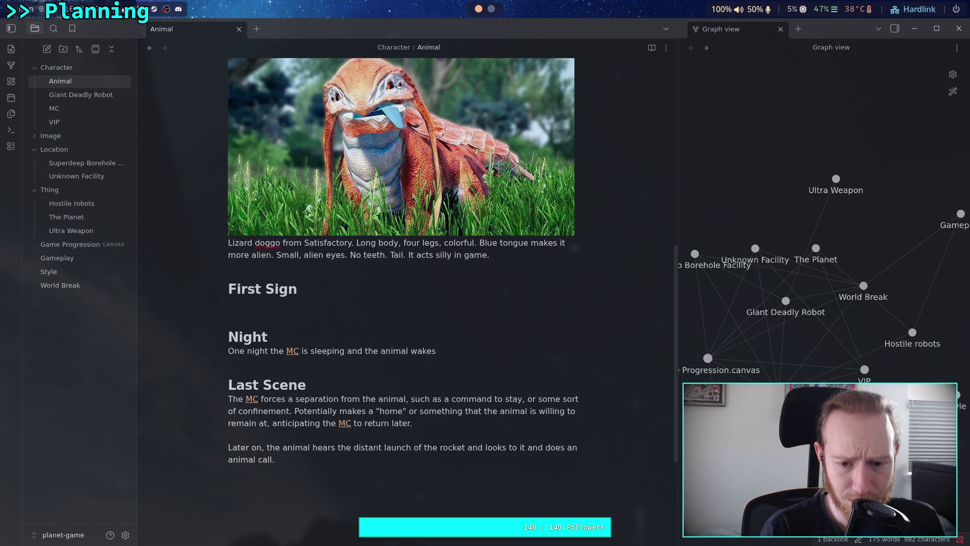
pyautogui.write('up the ')
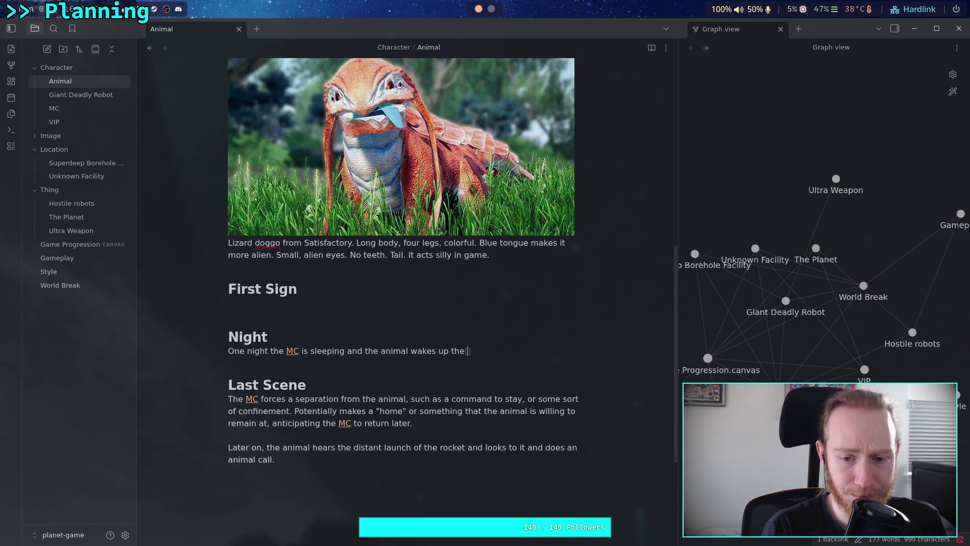
pyautogui.write('[[MC')
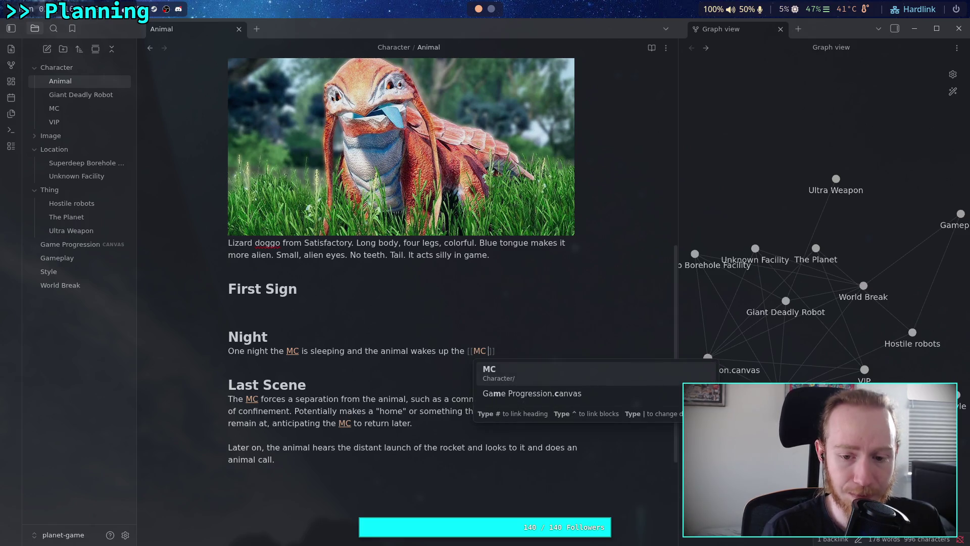
pyautogui.press('BackSpace')
pyautogui.press('BackSpace')
pyautogui.press('BackSpace')
pyautogui.write('MC')
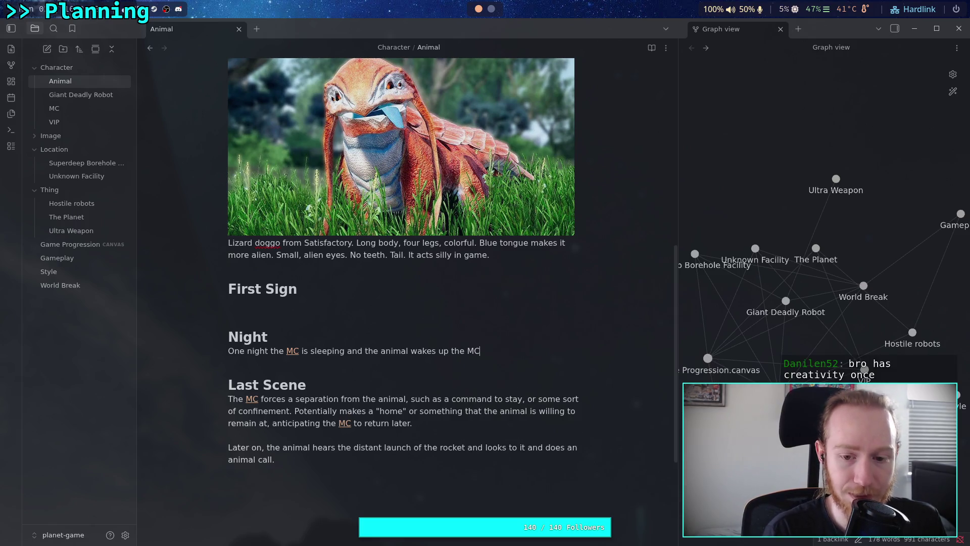
pyautogui.write(' with some')
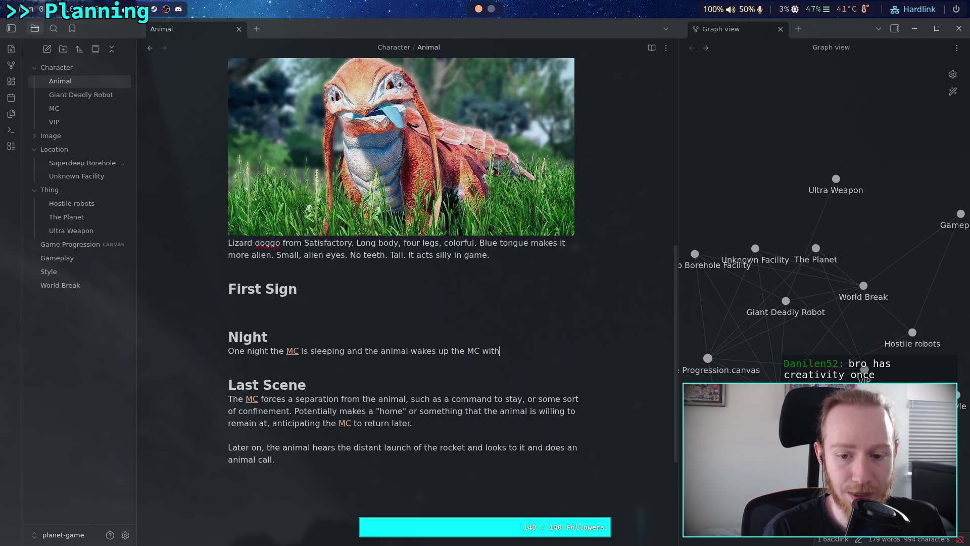
pyautogui.press('BackSpace')
pyautogui.press('BackSpace')
pyautogui.press('BackSpace')
pyautogui.write('an animal call. ')
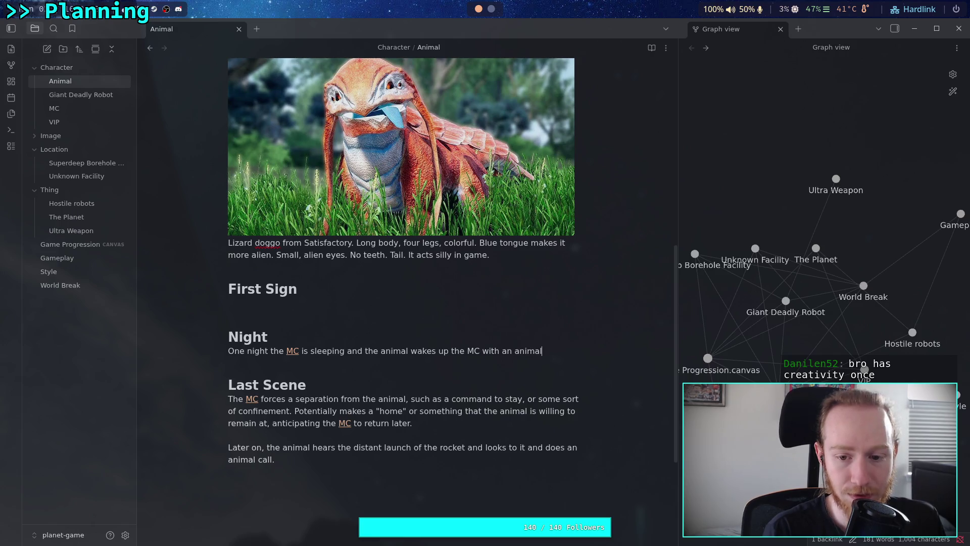
pyautogui.write('Shot')
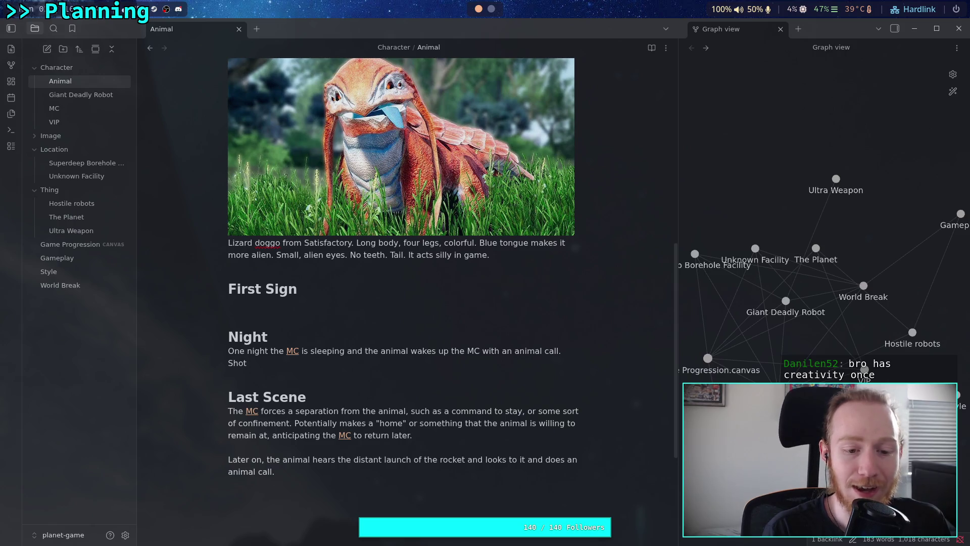
pyautogui.write(' is a')
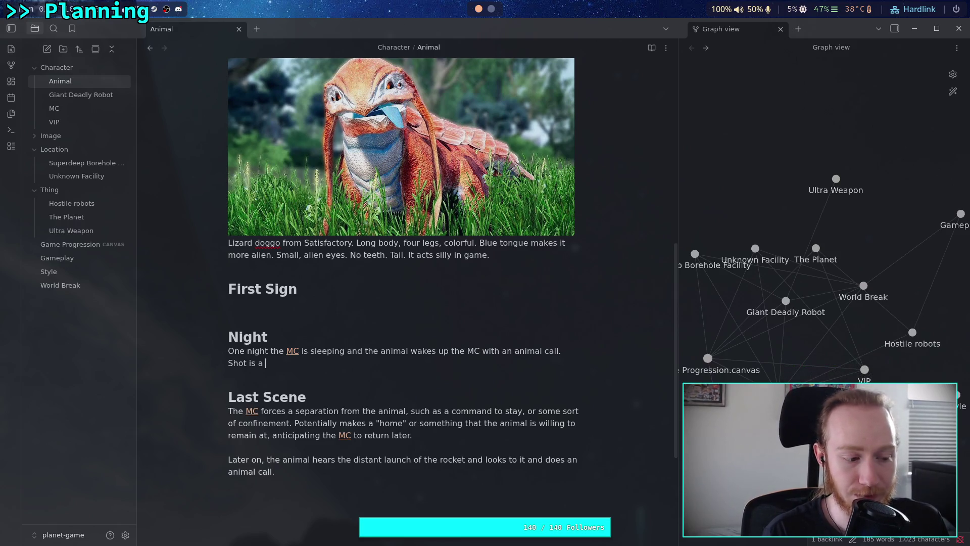
pyautogui.write(' full')
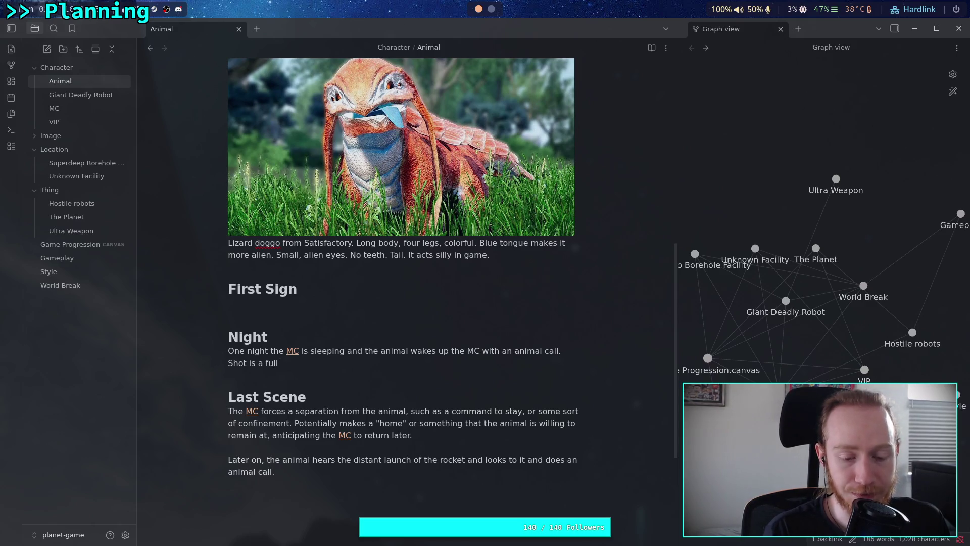
pyautogui.press('BackSpace')
pyautogui.press('BackSpace')
pyautogui.press('BackSpace')
pyautogui.press('BackSpace')
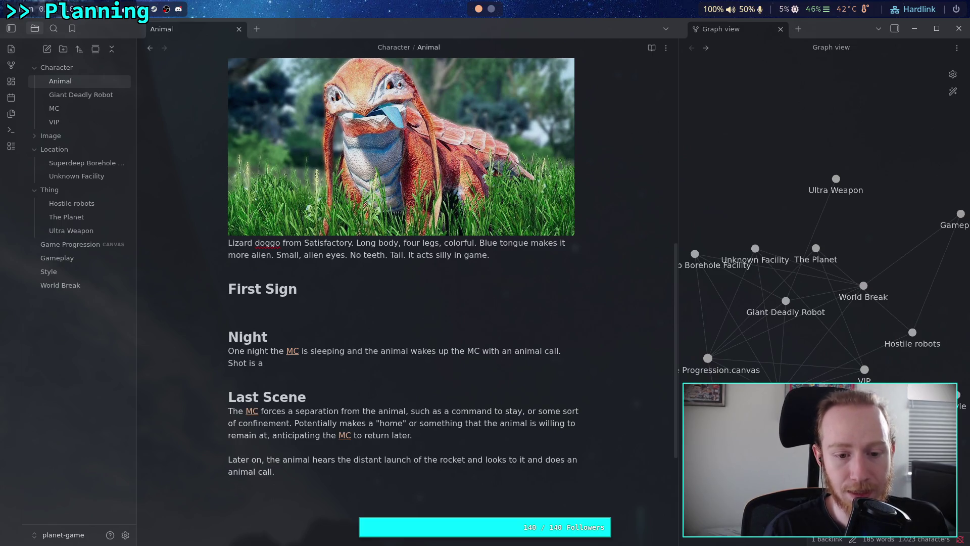
# - Add that the animal watches a celestial body in the night sky; its call should be less howl, more alien
pyautogui.write('night s')
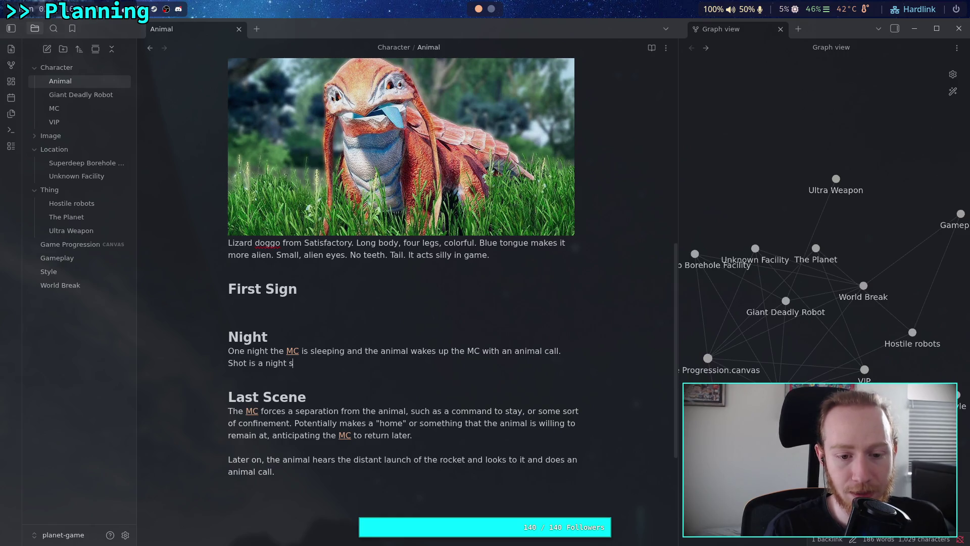
pyautogui.write('ky with some hea')
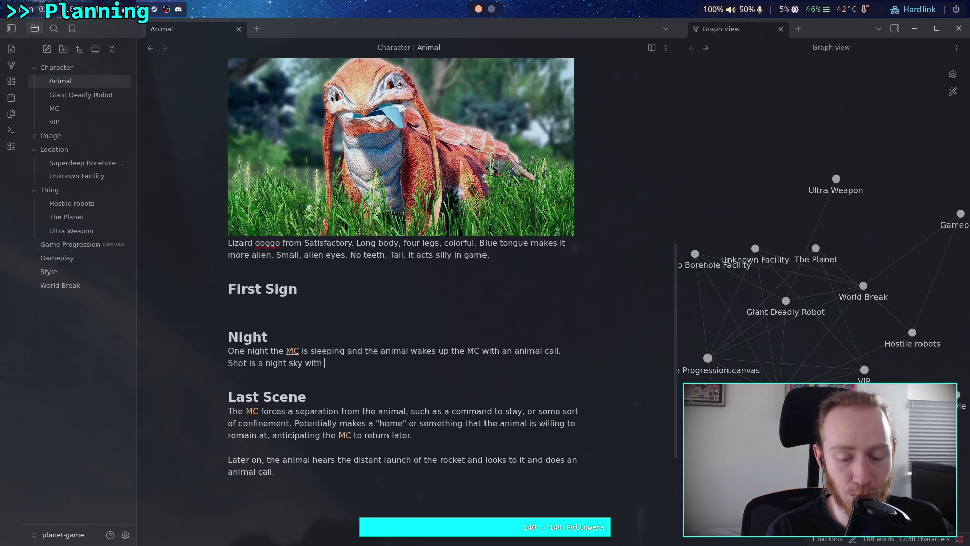
pyautogui.write('venly')
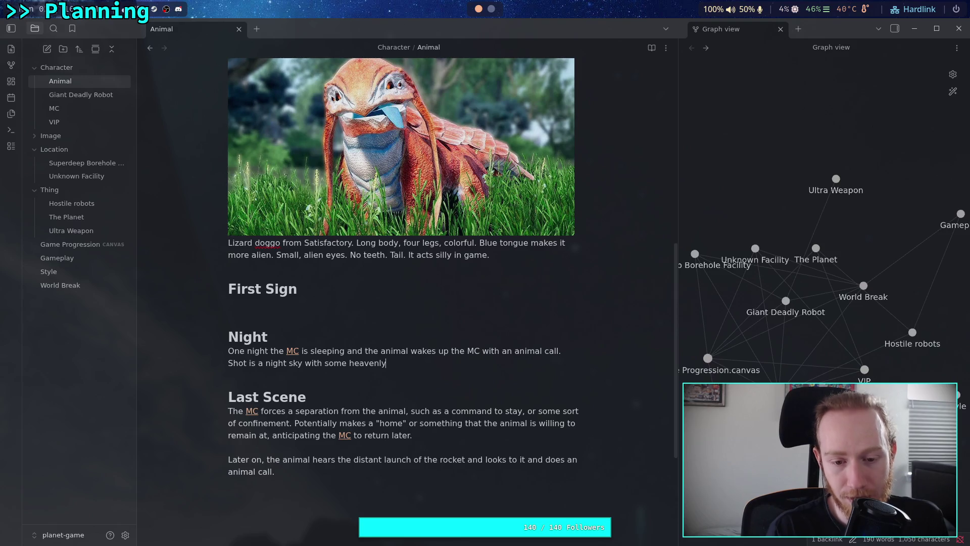
pyautogui.press('BackSpace')
pyautogui.press('BackSpace')
pyautogui.press('BackSpace')
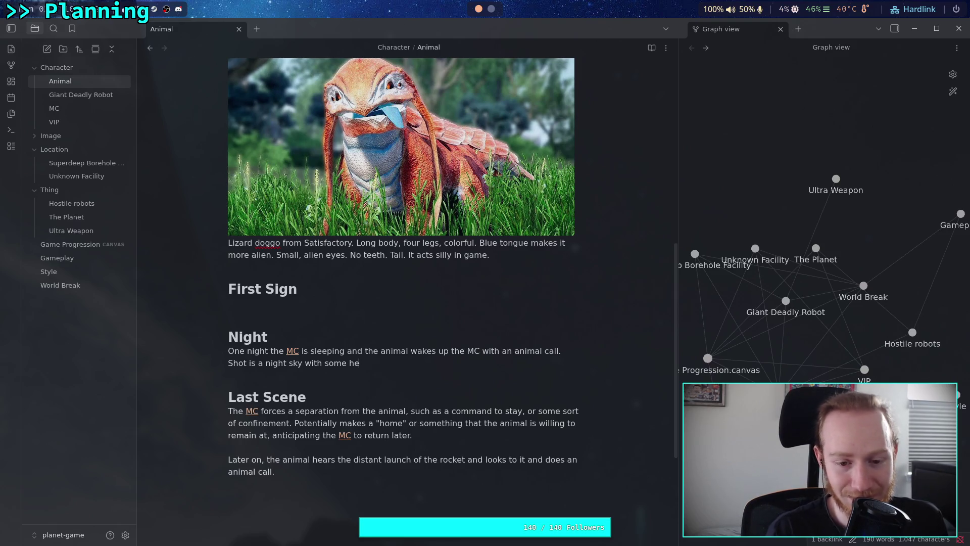
pyautogui.write('celest')
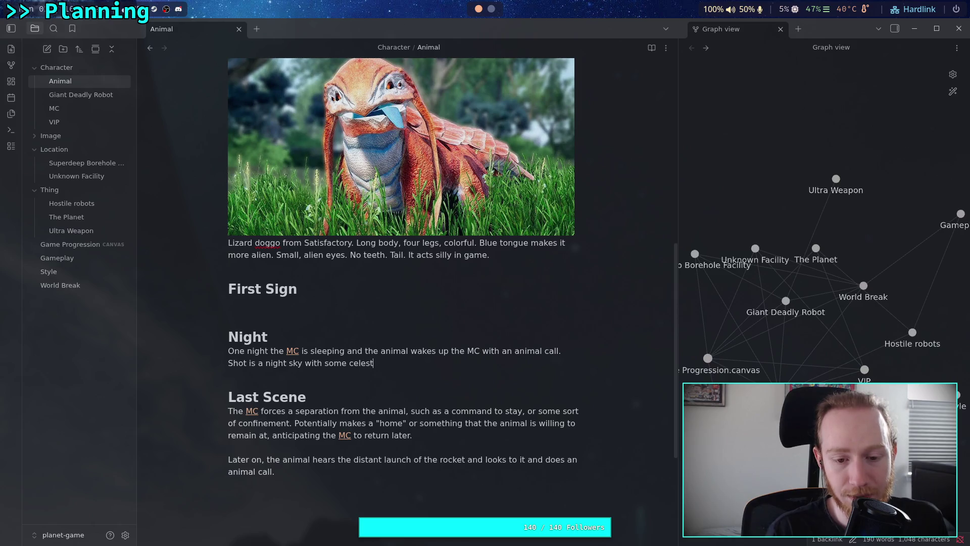
pyautogui.write('iabody ')
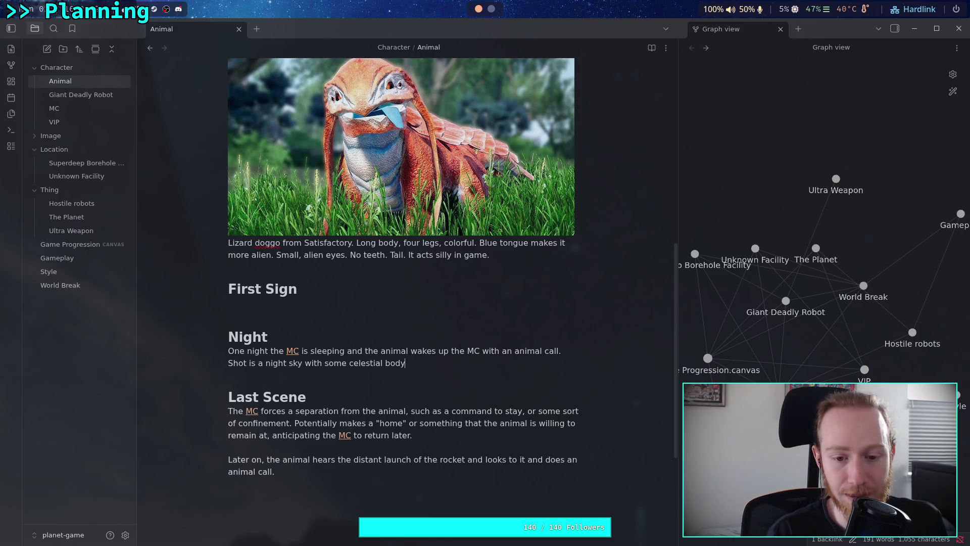
pyautogui.write('that has')
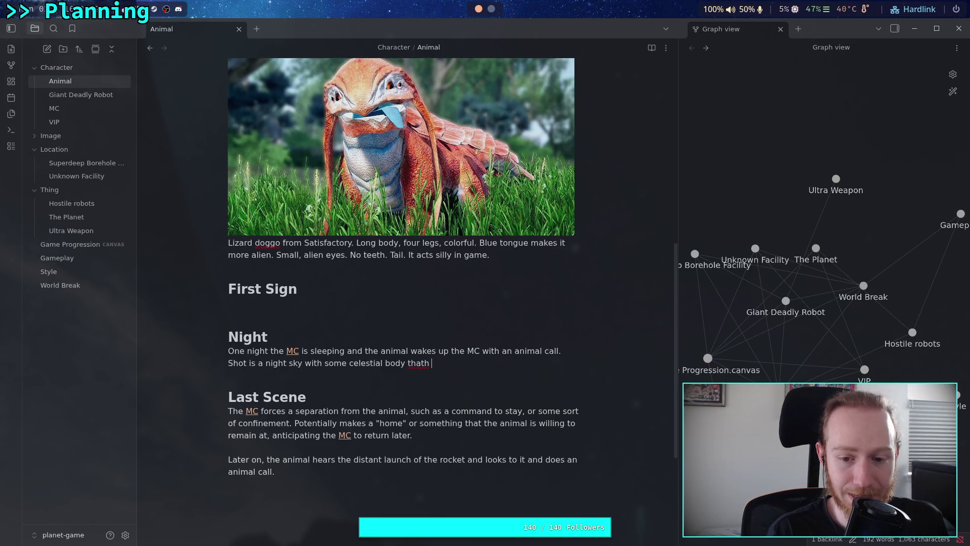
pyautogui.press('BackSpace')
pyautogui.press('BackSpace')
pyautogui.press('BackSpace')
pyautogui.press('BackSpace')
pyautogui.write('the anima')
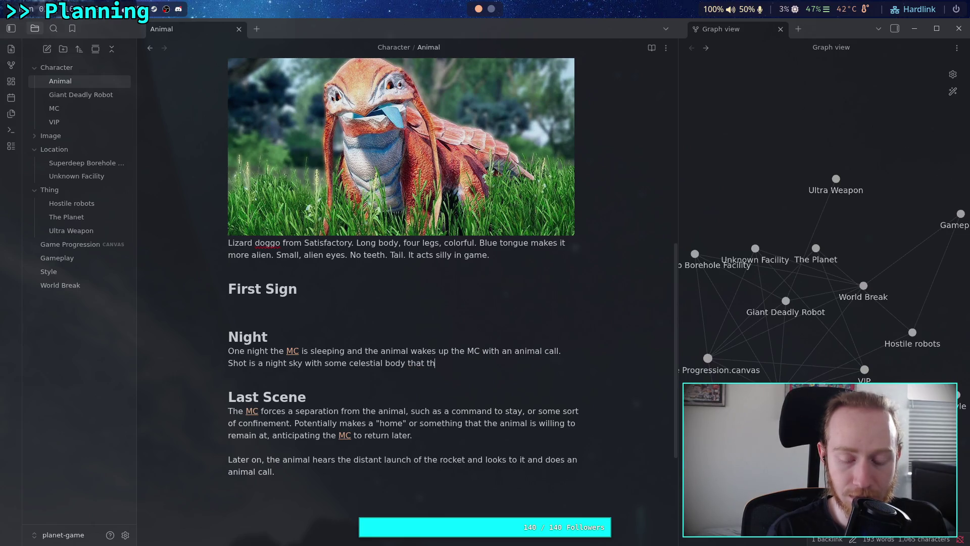
pyautogui.write('l is ')
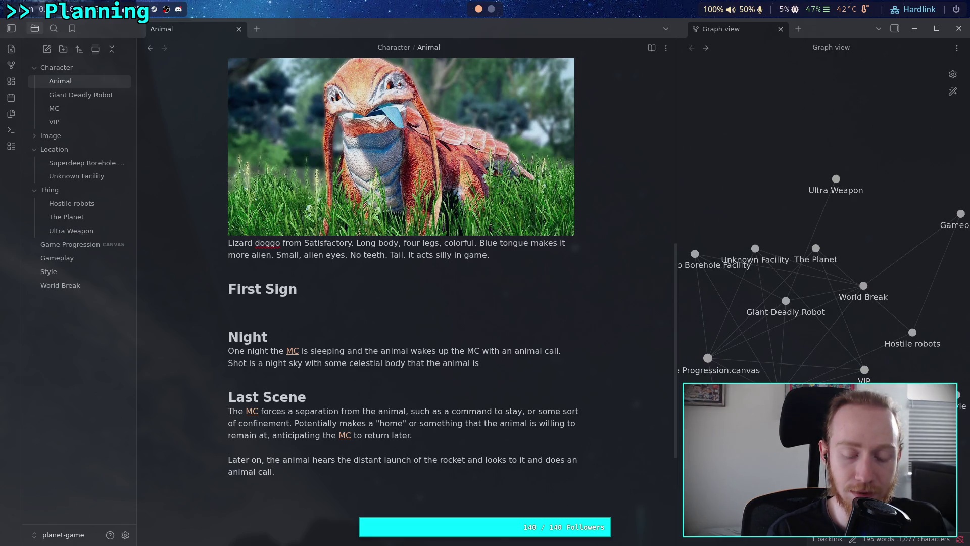
pyautogui.write('watch')
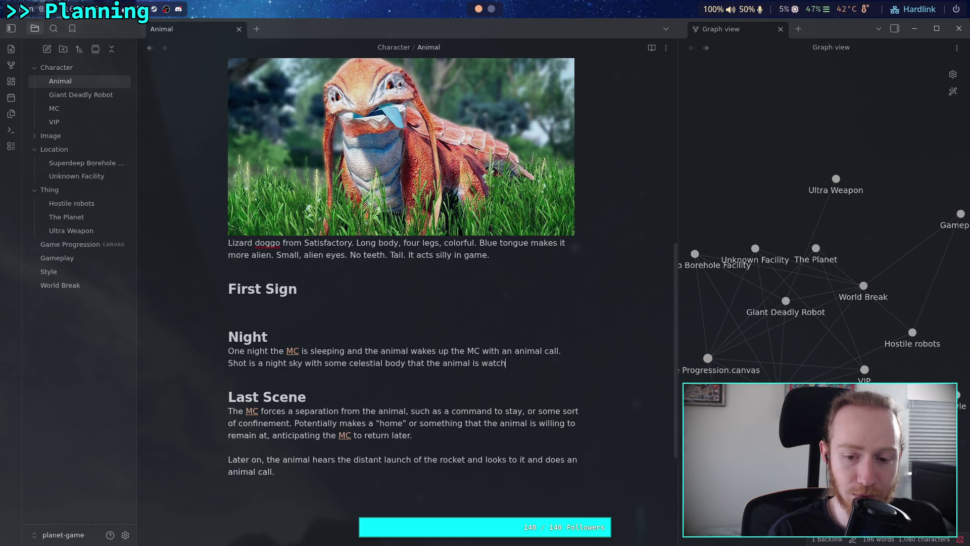
pyautogui.write('ing. Could be very dog ')
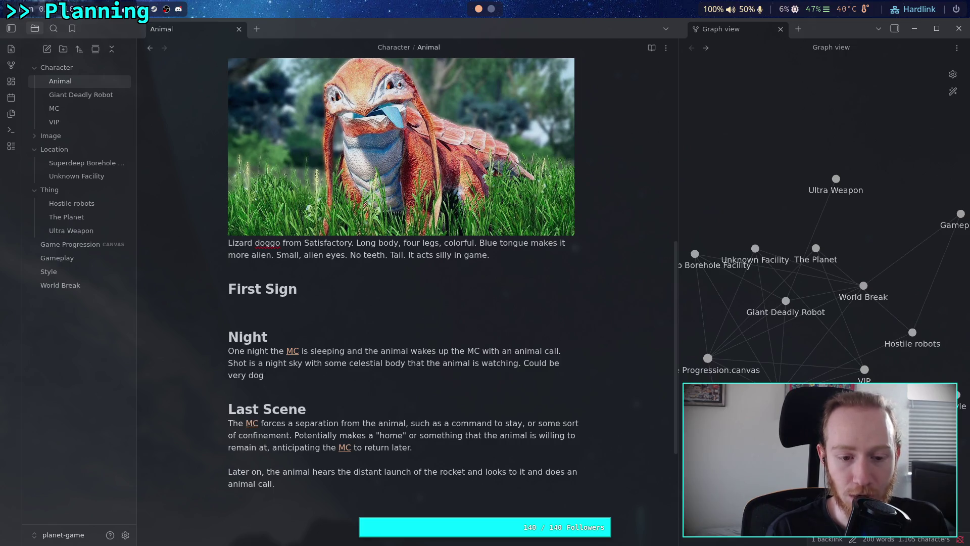
pyautogui.write(', so ')
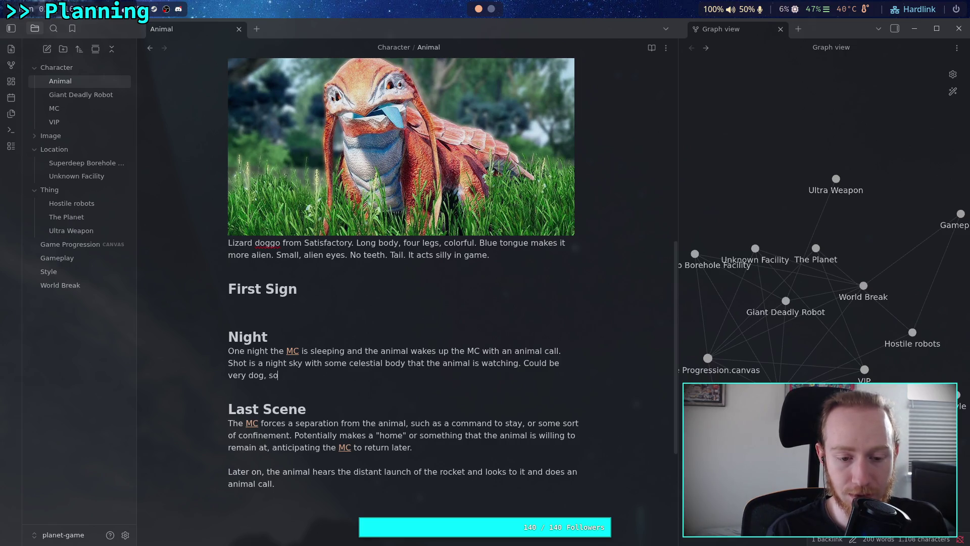
pyautogui.write(' pep')
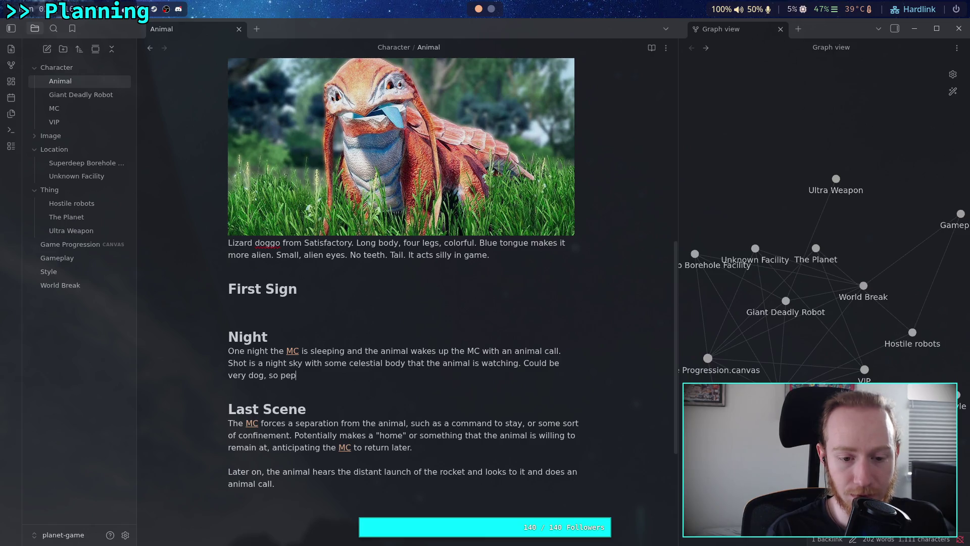
pyautogui.press('BackSpace')
pyautogui.write('rhaps ')
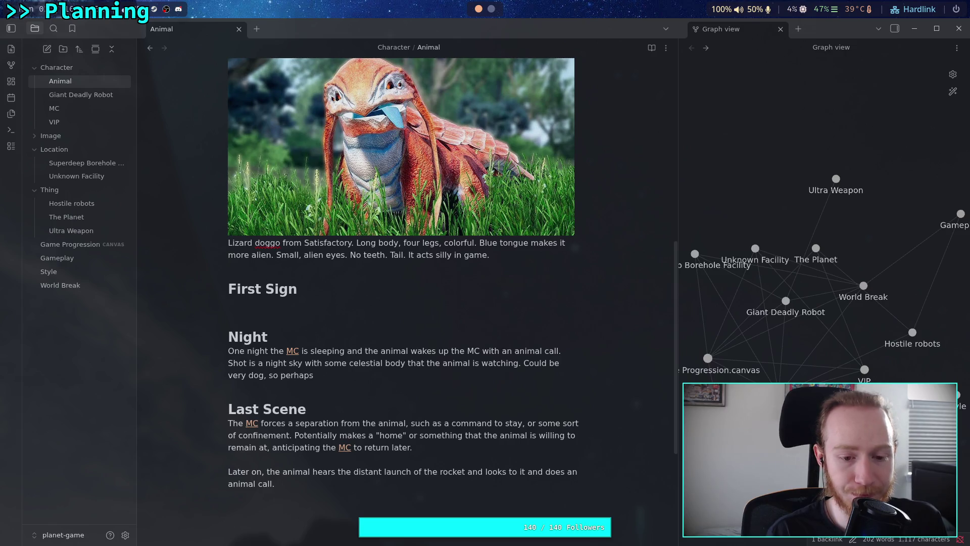
pyautogui.write('the call n')
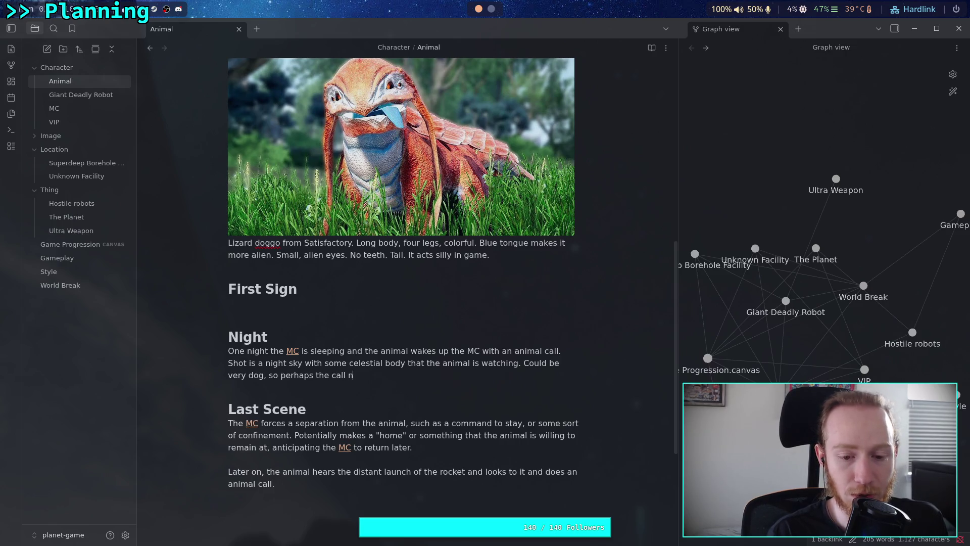
pyautogui.write('eeds to be les')
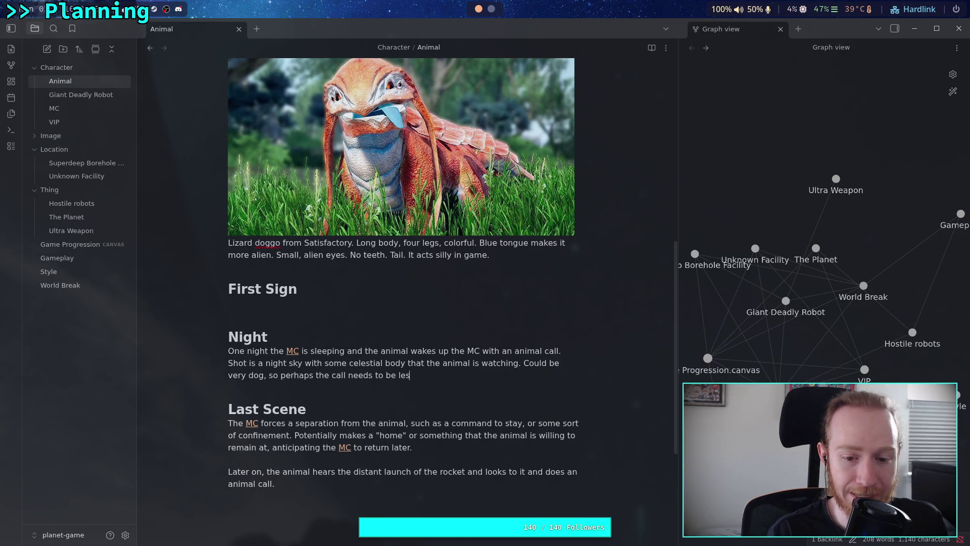
pyautogui.write('s howl and ')
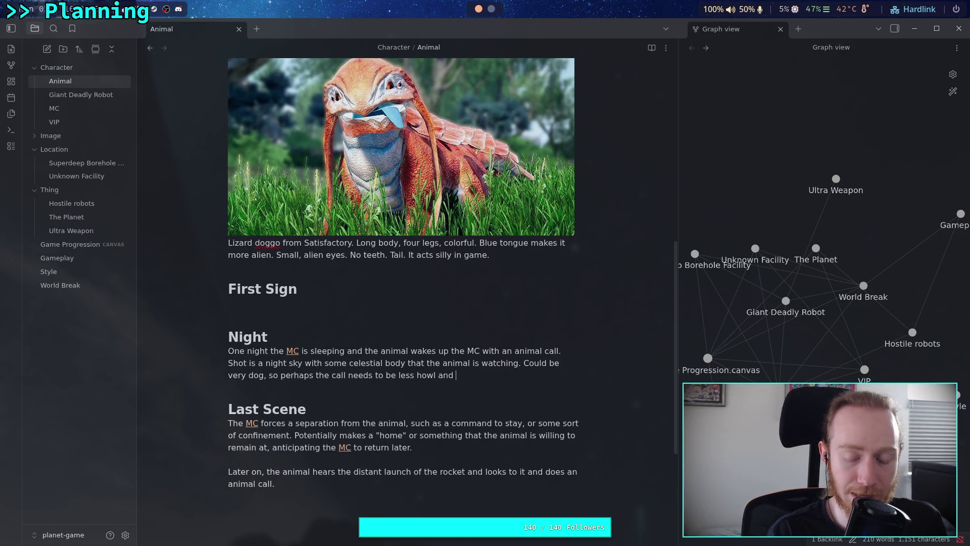
pyautogui.write('something else')
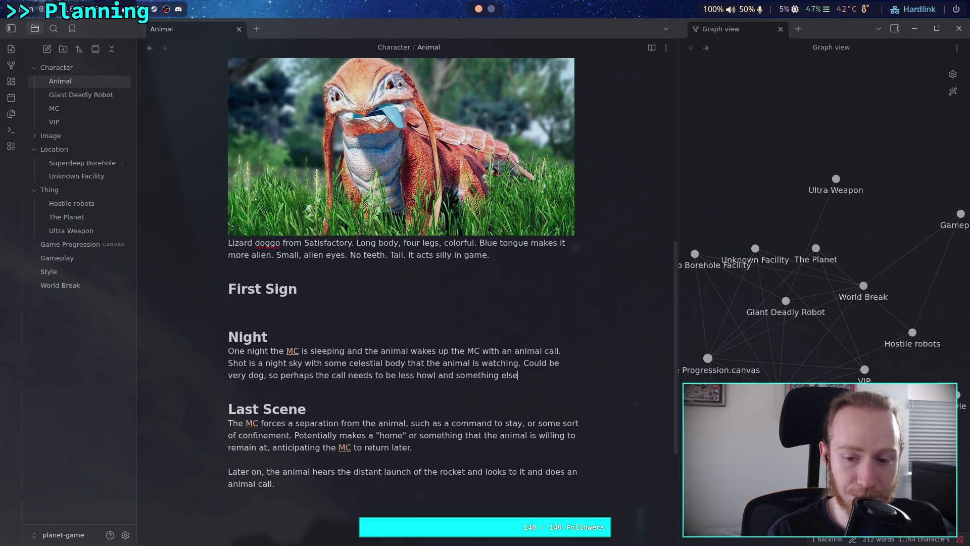
pyautogui.press('BackSpace')
pyautogui.press('BackSpace')
pyautogui.press('BackSpace')
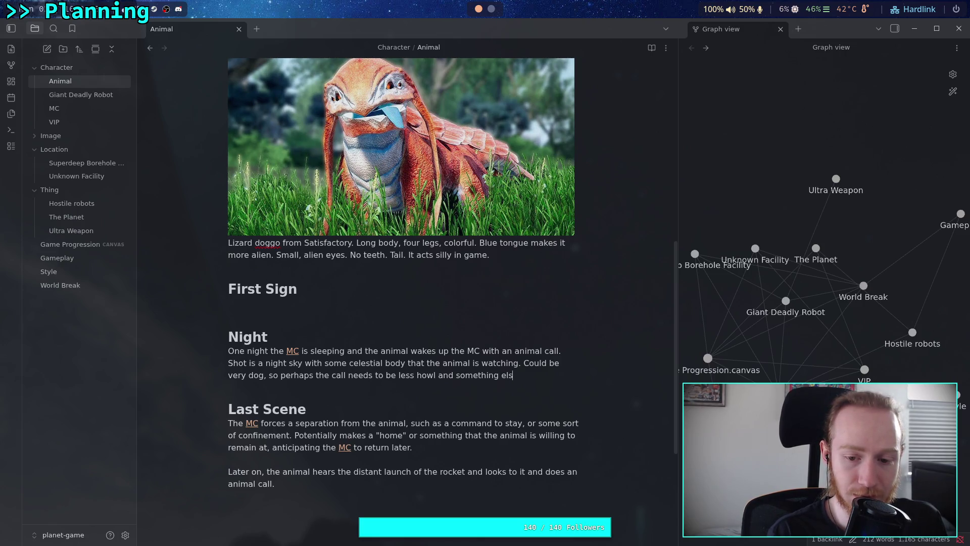
pyautogui.write('more alien.')
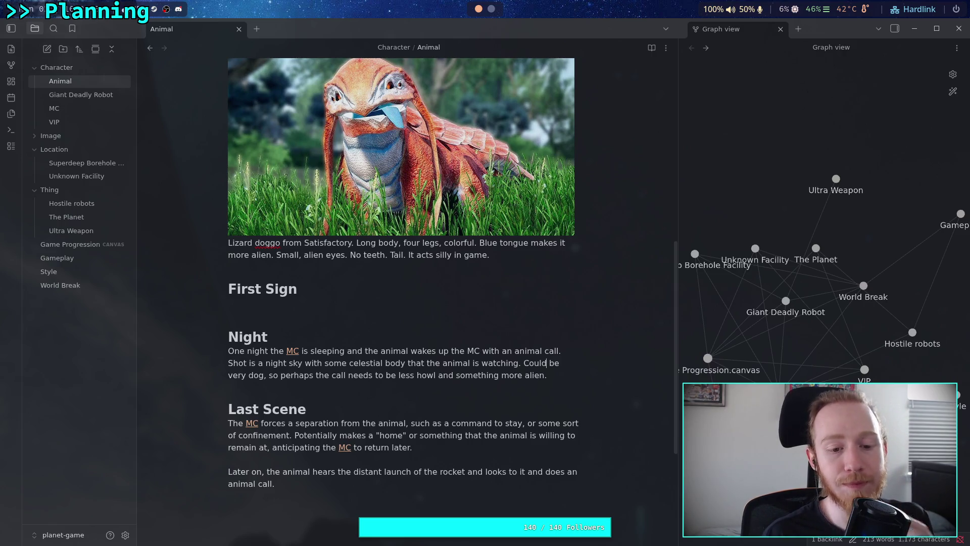
pyautogui.press('Up')
pyautogui.press('Up')
pyautogui.press('Up')
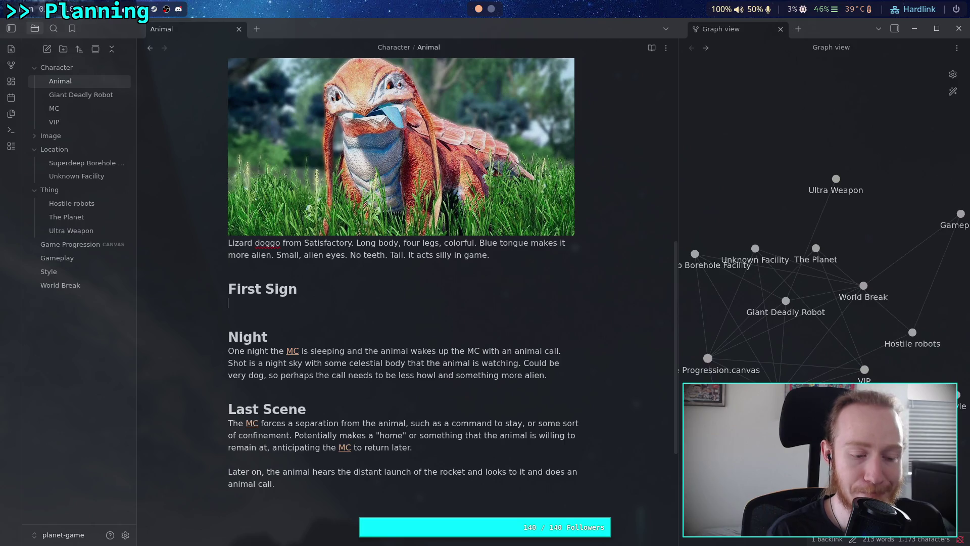
# - Start the First Sign paragraph: very early in the game the animal and [[MC]] encounter each other
pyautogui.write('Very ea')
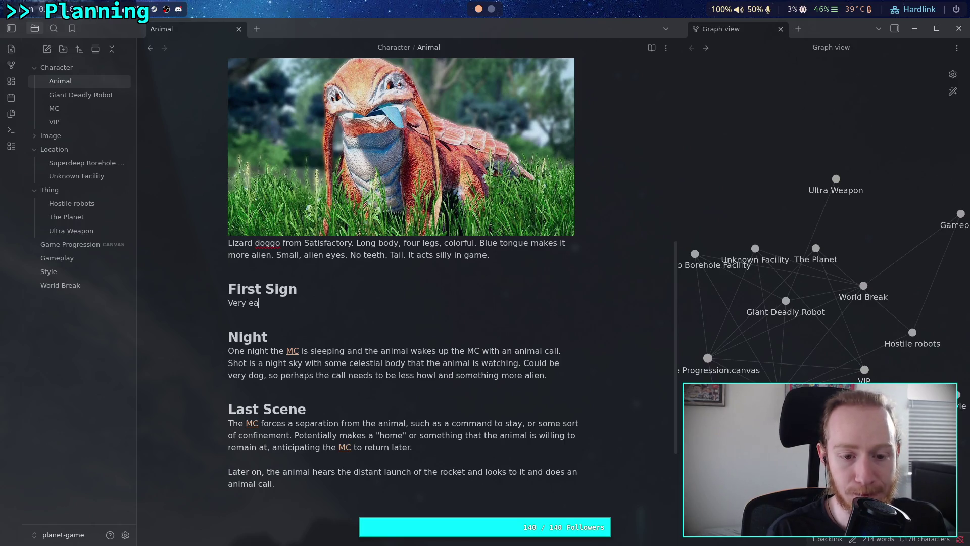
pyautogui.write('rly in t')
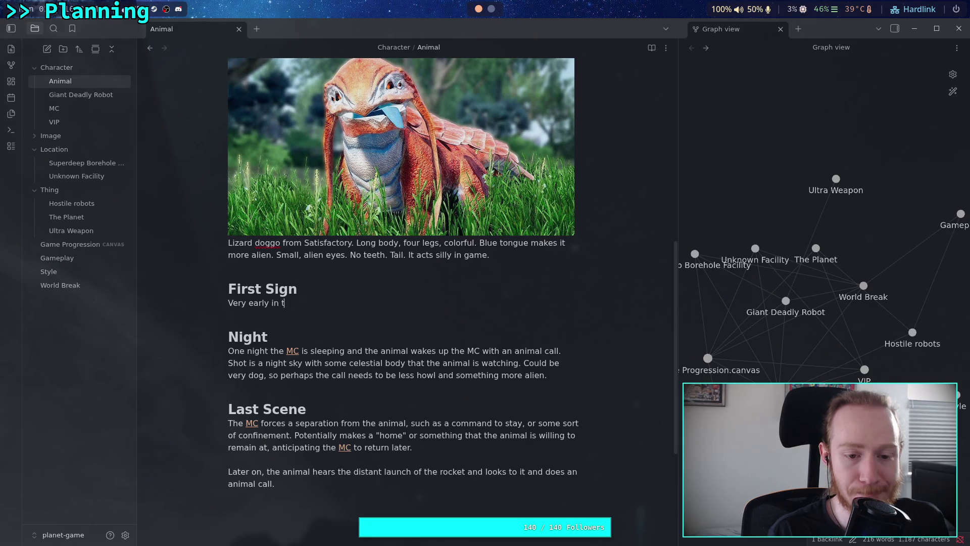
pyautogui.write('he game the animal ')
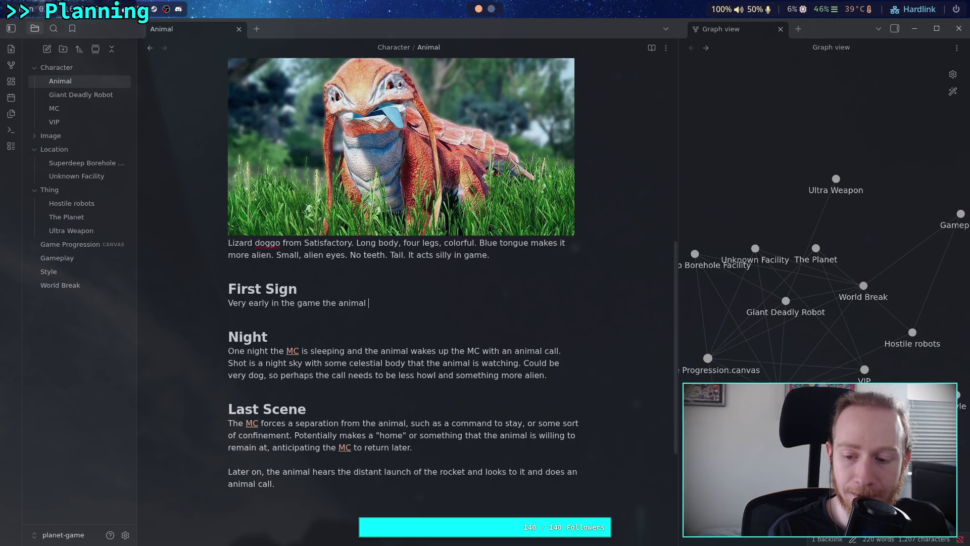
pyautogui.write('and [[W')
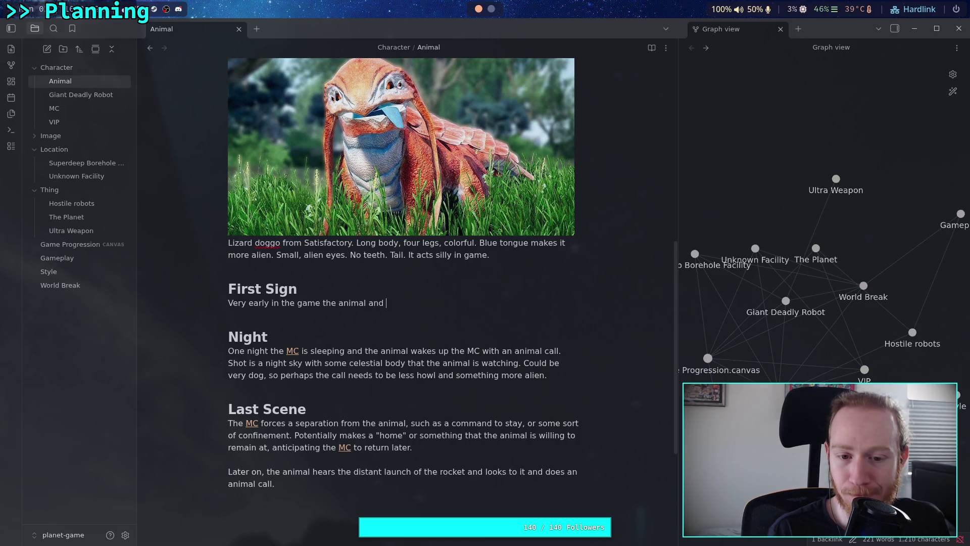
pyautogui.press('BackSpace')
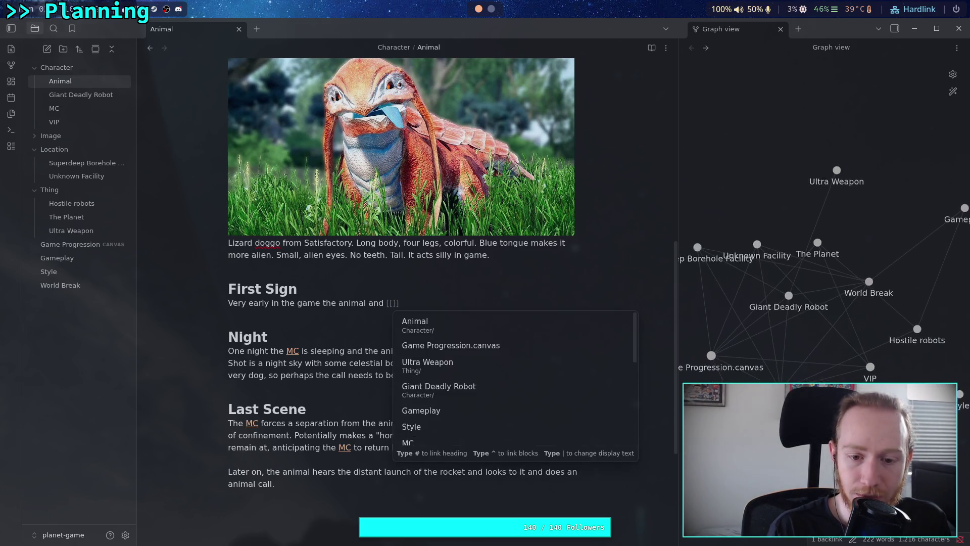
pyautogui.write('MC')
pyautogui.press('Return')
pyautogui.press('Delete')
pyautogui.press('Delete')
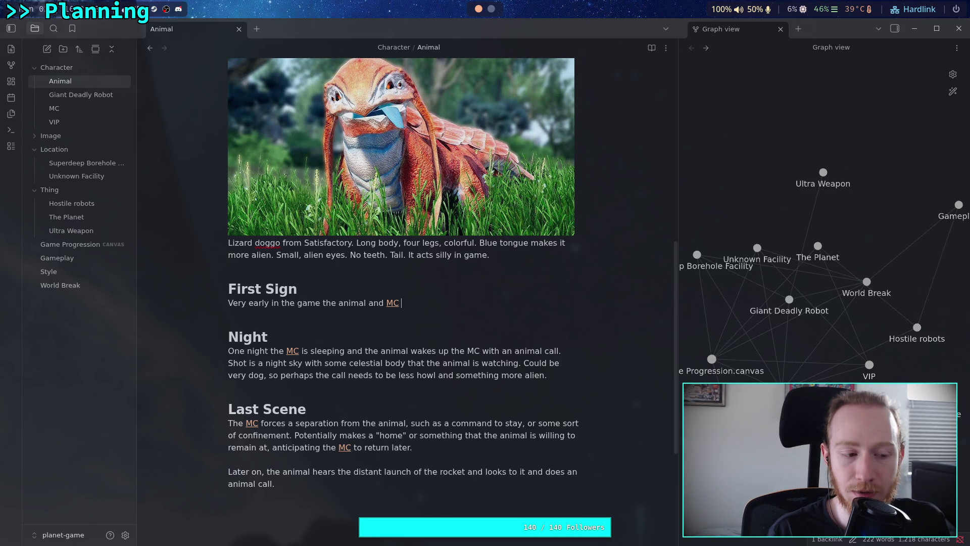
pyautogui.write('encounter ')
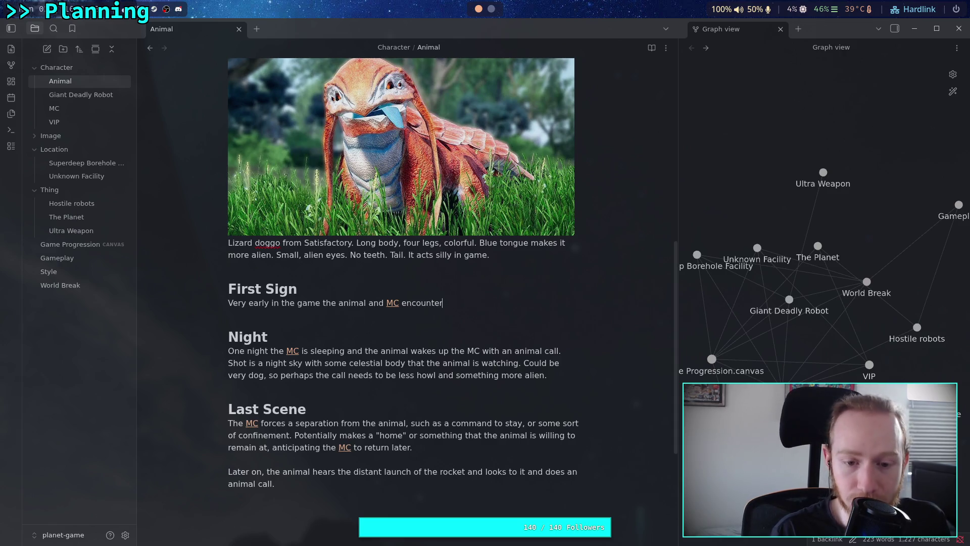
pyautogui.write('each other')
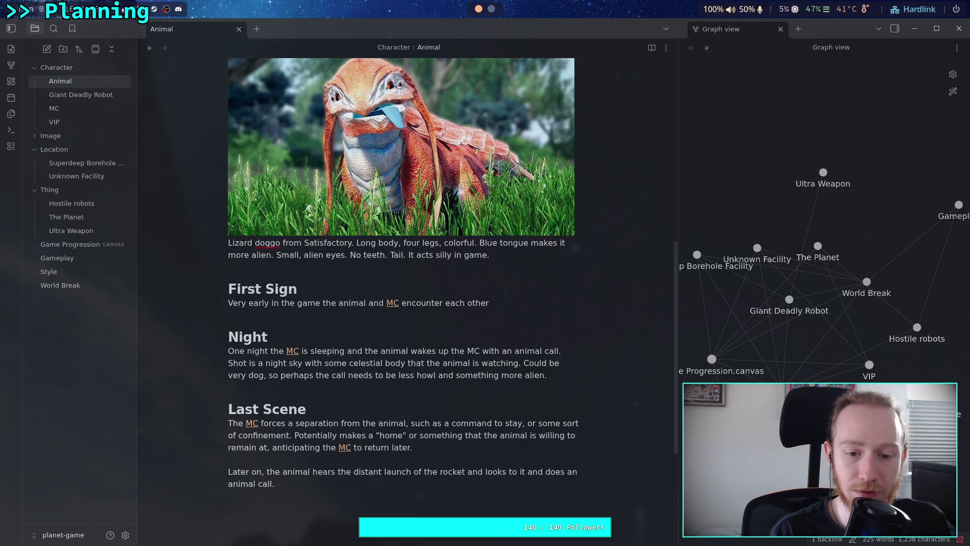
pyautogui.write('. Thi')
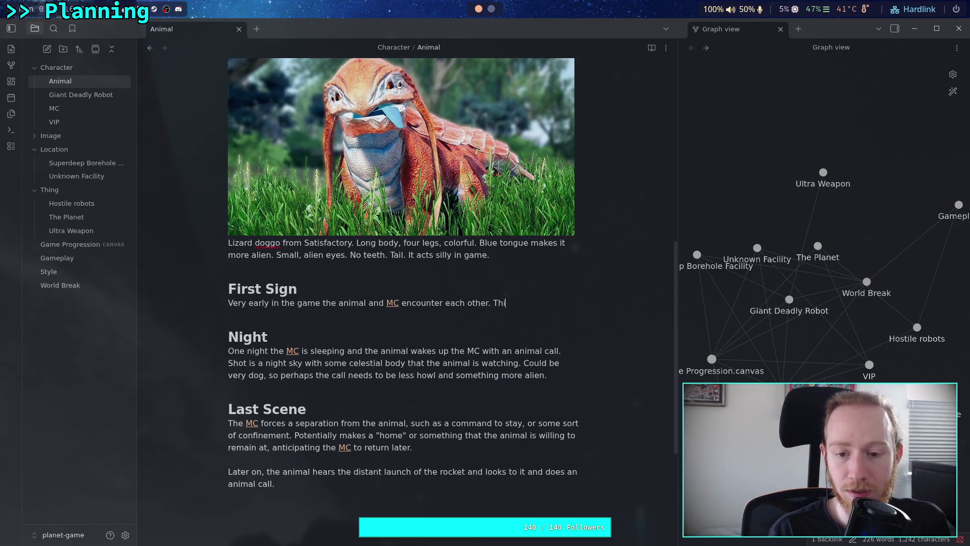
pyautogui.write('s can be a se')
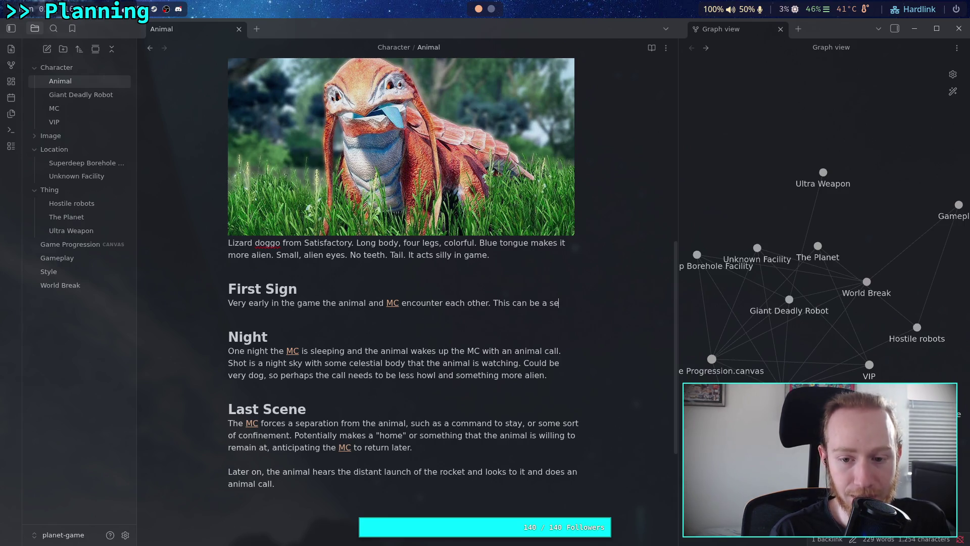
pyautogui.write('tup of some')
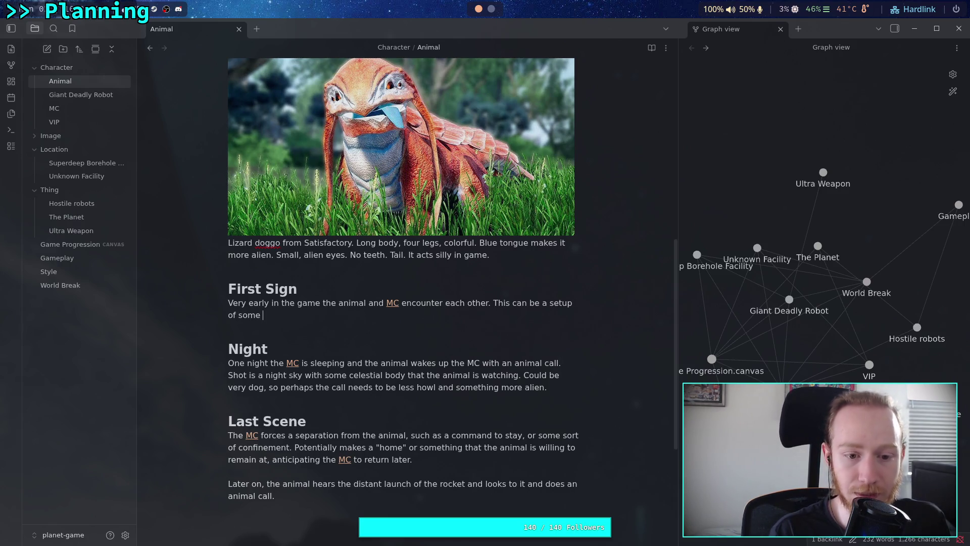
pyautogui.write('th')
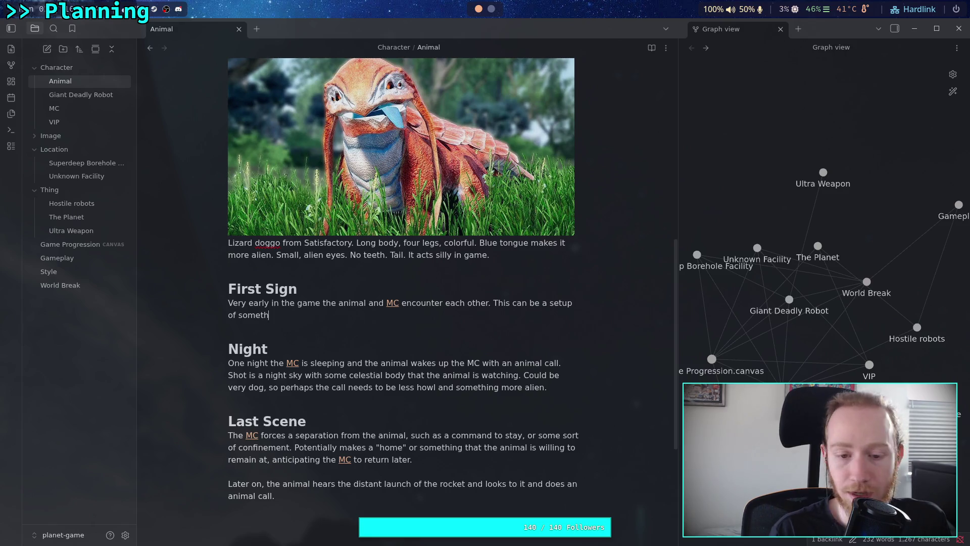
pyautogui.write('ing more dangero')
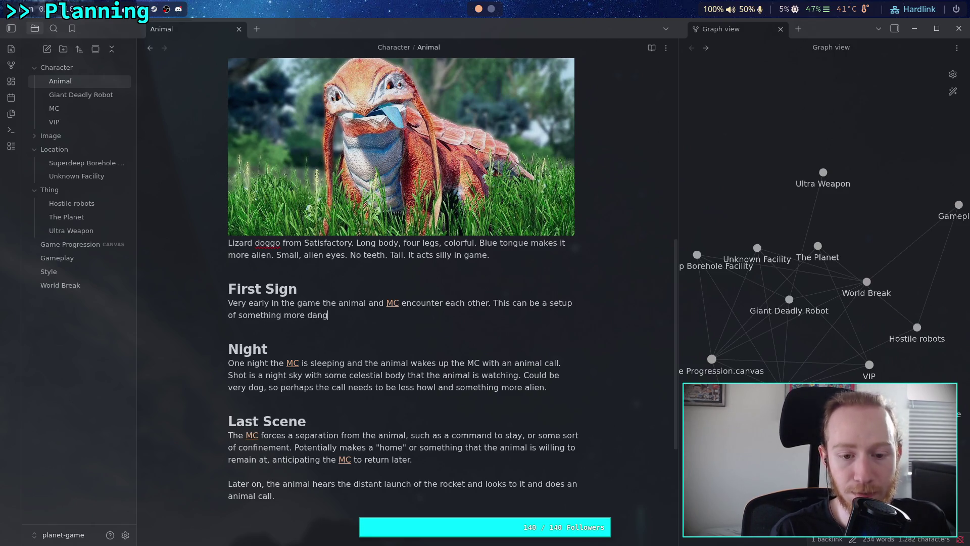
# - Add that this sets up something more dangerous than a machine: an intelligent, cunning creature hunting the player
pyautogui.press('BackSpace')
pyautogui.press('BackSpace')
pyautogui.write('roun')
pyautogui.press('BackSpace')
pyautogui.write('s than a ro')
pyautogui.press('BackSpace')
pyautogui.press('BackSpace')
pyautogui.write('machine, an intel')
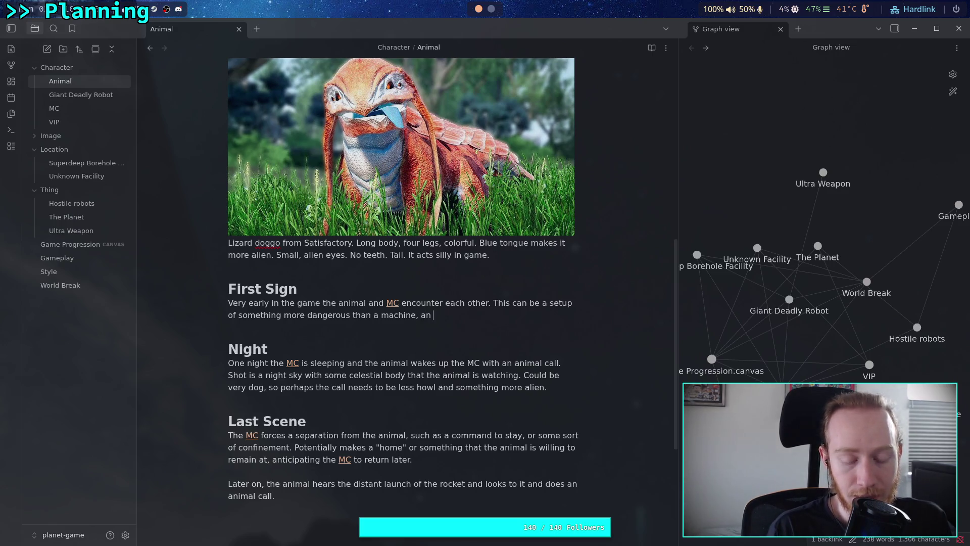
pyautogui.write('ligent and ')
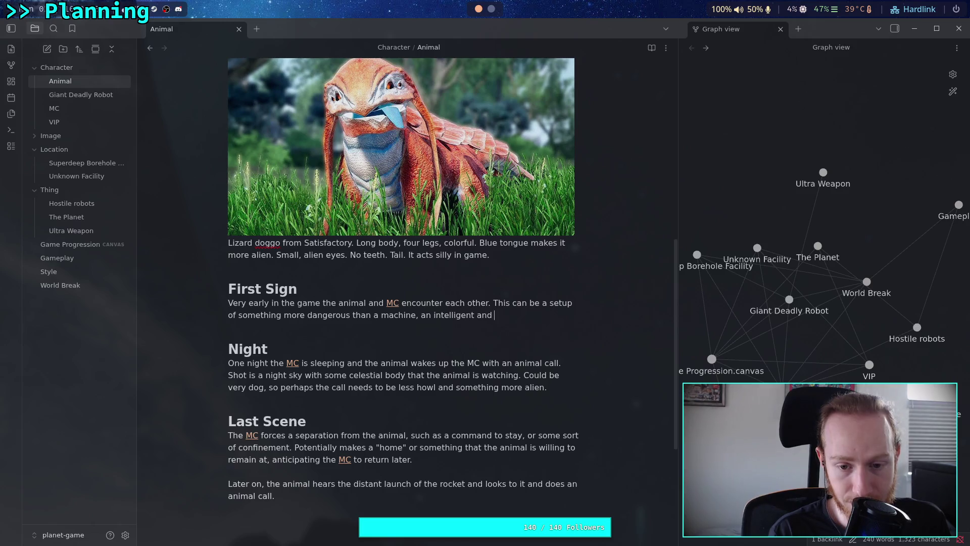
pyautogui.write('cunnin')
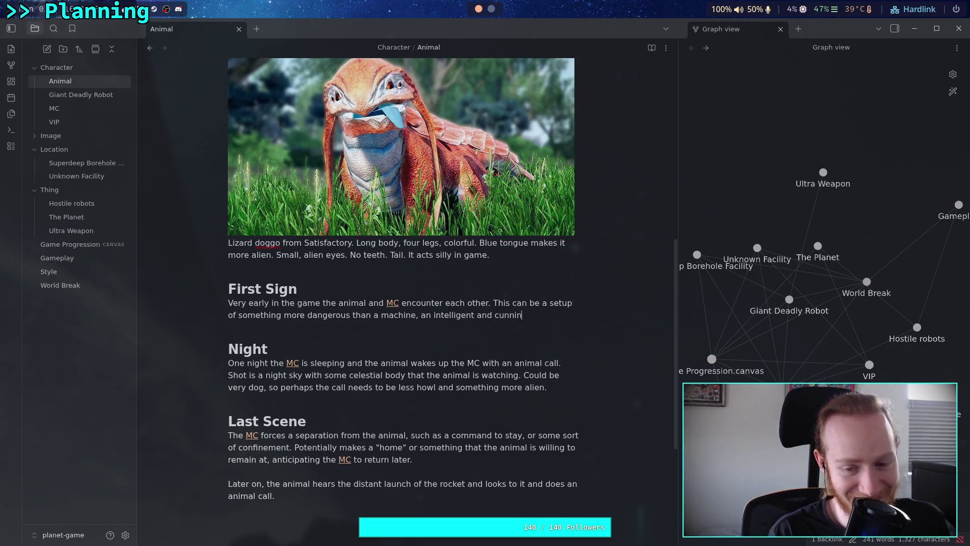
pyautogui.write('g create')
pyautogui.press('BackSpace')
pyautogui.press('BackSpace')
pyautogui.press('BackSpace')
pyautogui.write('ure hunting the player.')
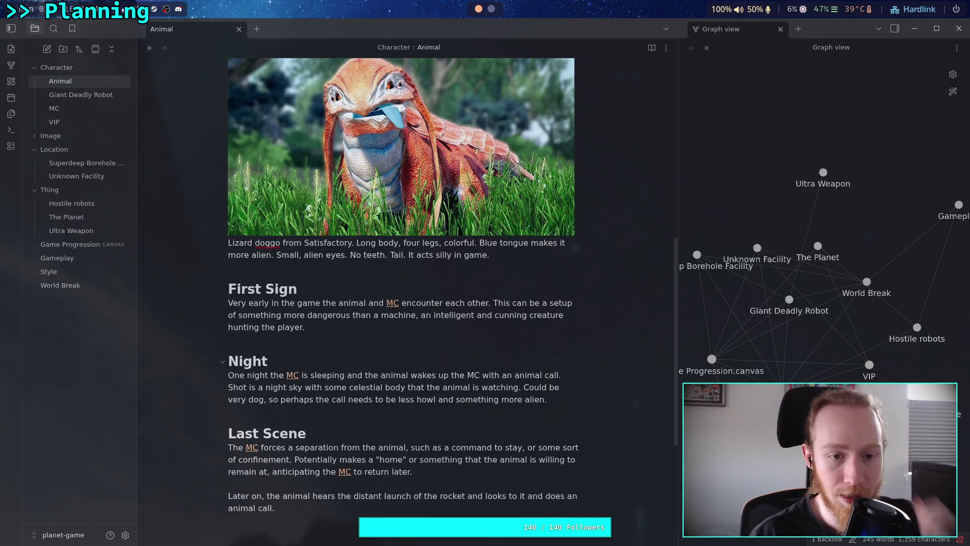
# - In the intro, state the animal represents the player's view of the [[MC]] and must not appear cute, stupid, or animalistic
pyautogui.scroll(8, 432, 326)
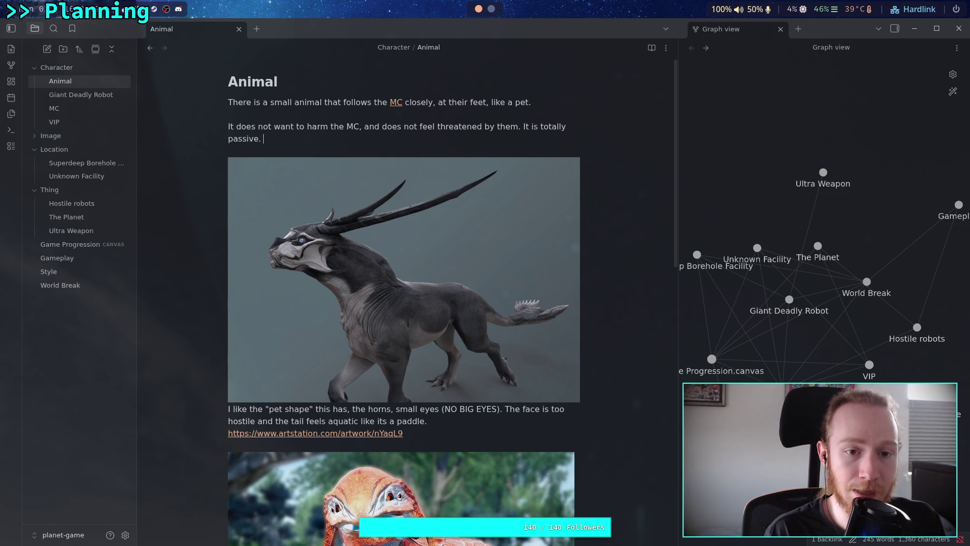
pyautogui.write('The a')
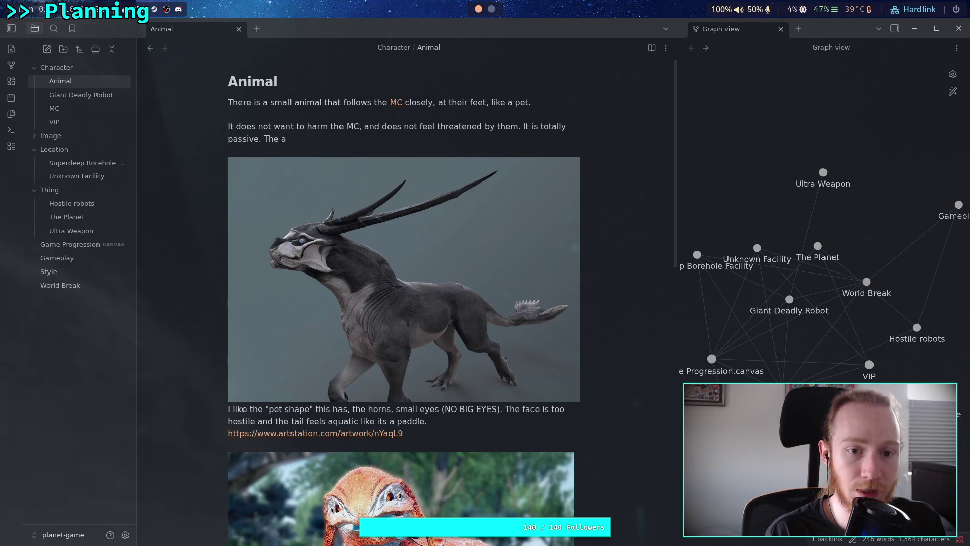
pyautogui.write('nimal is s')
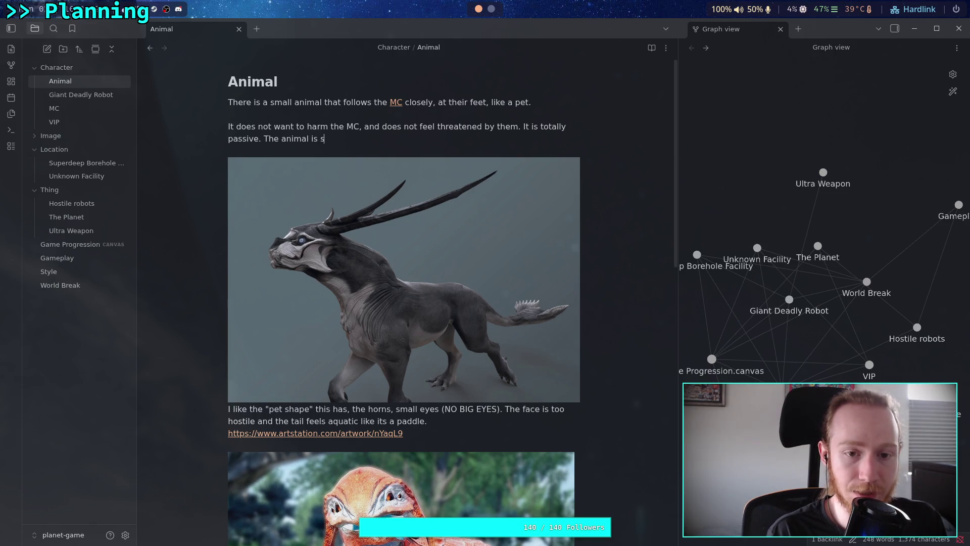
pyautogui.write('upposed to ')
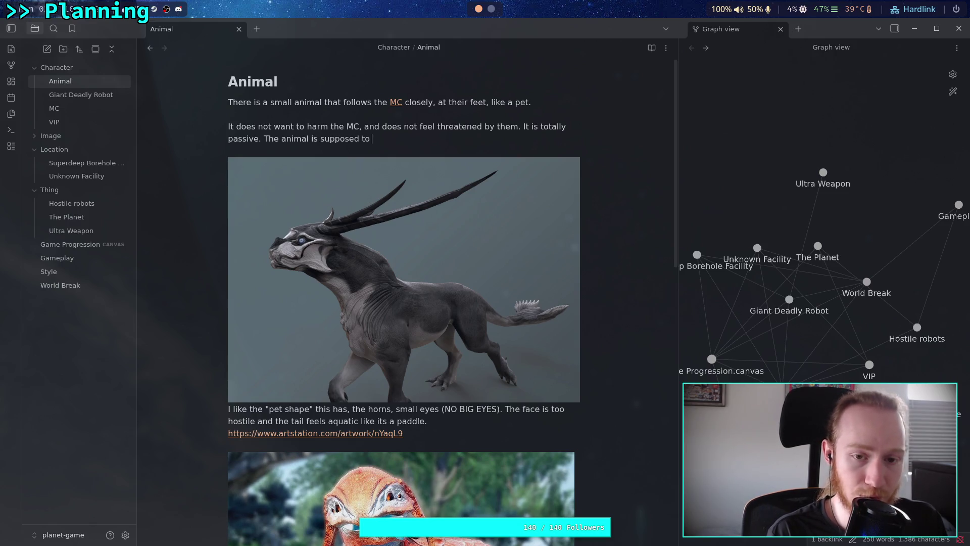
pyautogui.write('represent ')
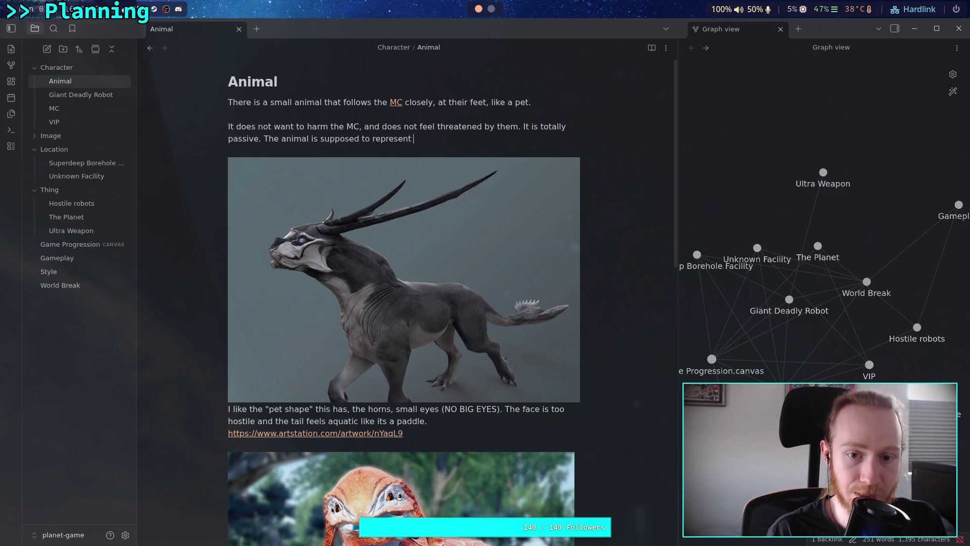
pyautogui.write("the player's perspective of the [[MC")
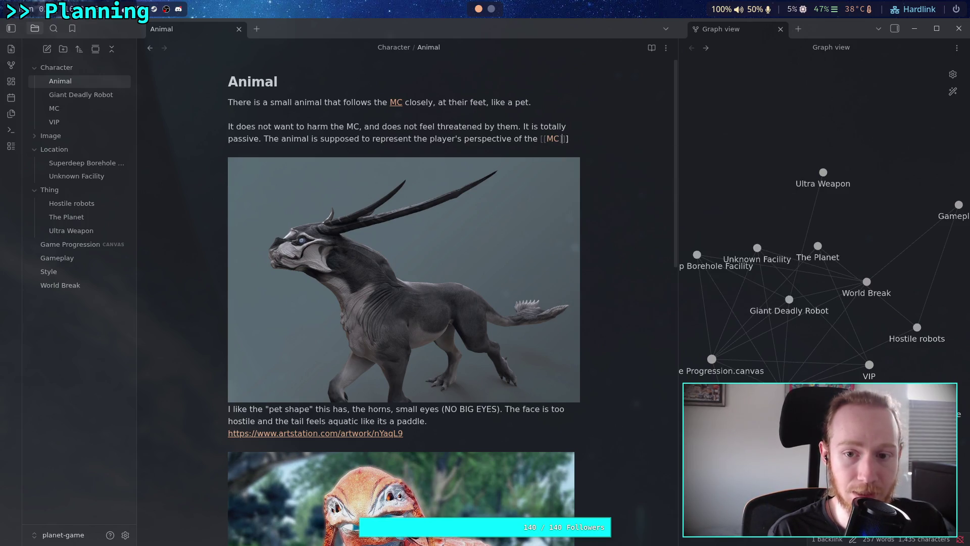
pyautogui.press('Return')
pyautogui.write('and ')
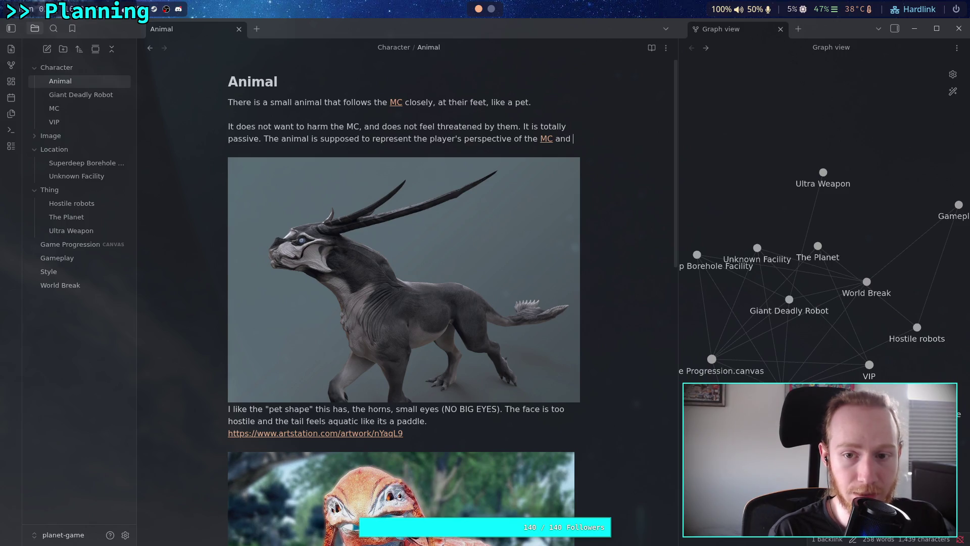
pyautogui.write('the events of the game. ')
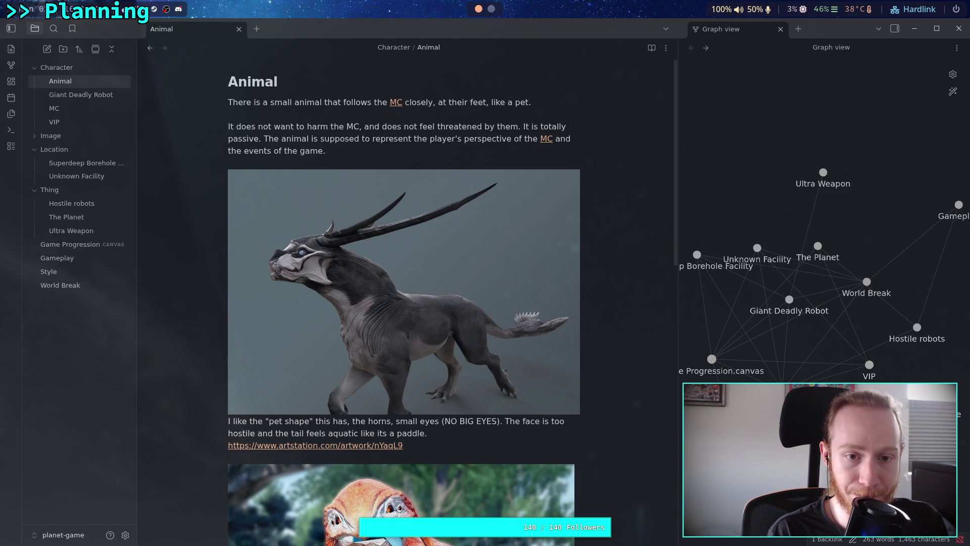
pyautogui.write('It should be')
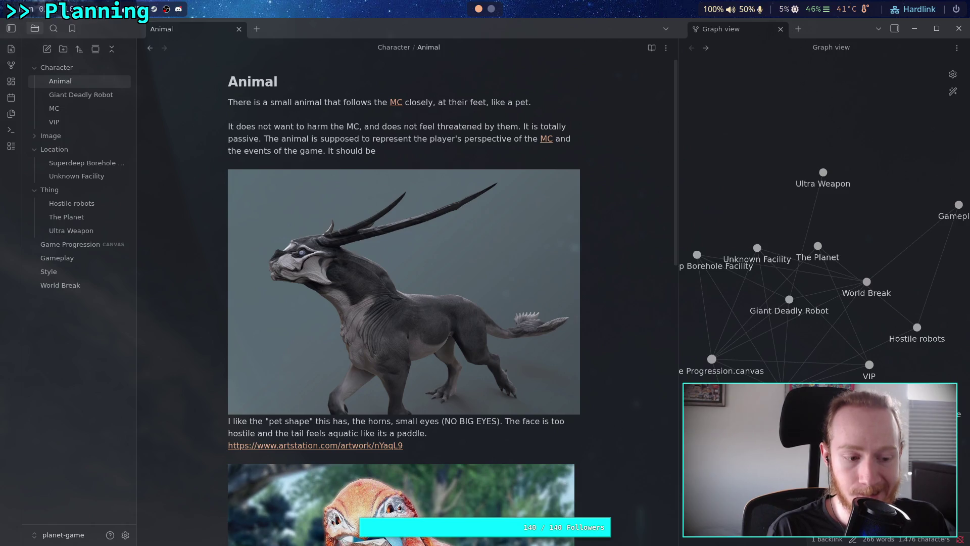
pyautogui.press('BackSpace')
pyautogui.press('BackSpace')
pyautogui.write('not be made to appear c')
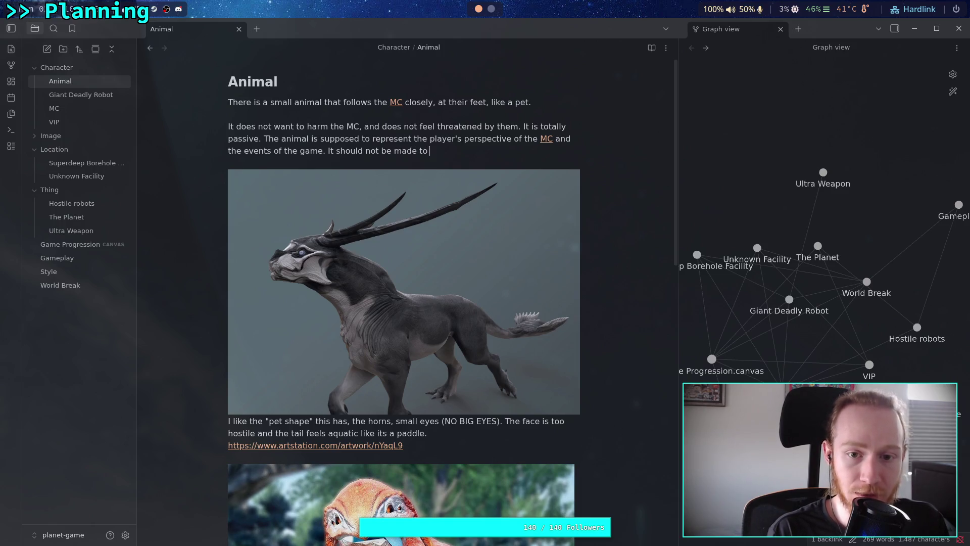
pyautogui.write('ute, ')
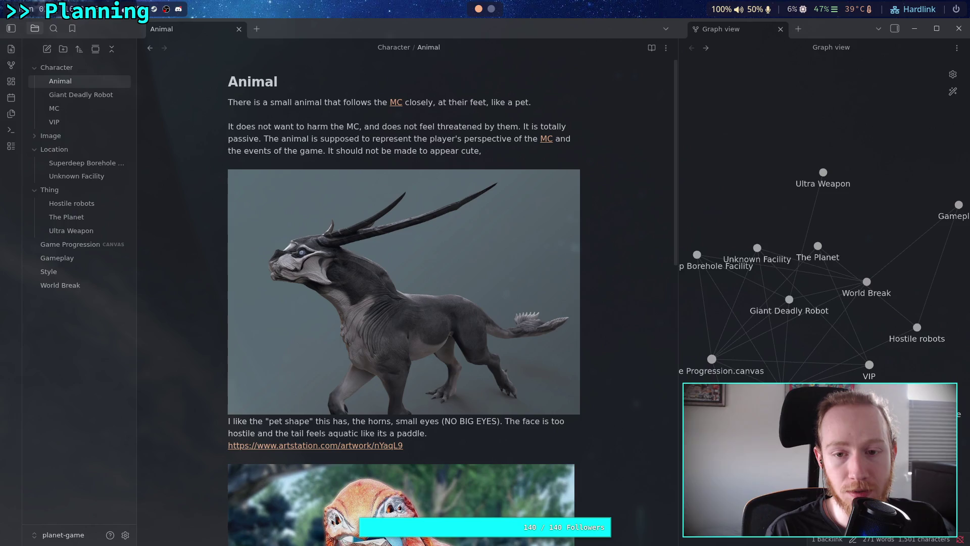
pyautogui.write('or stupe')
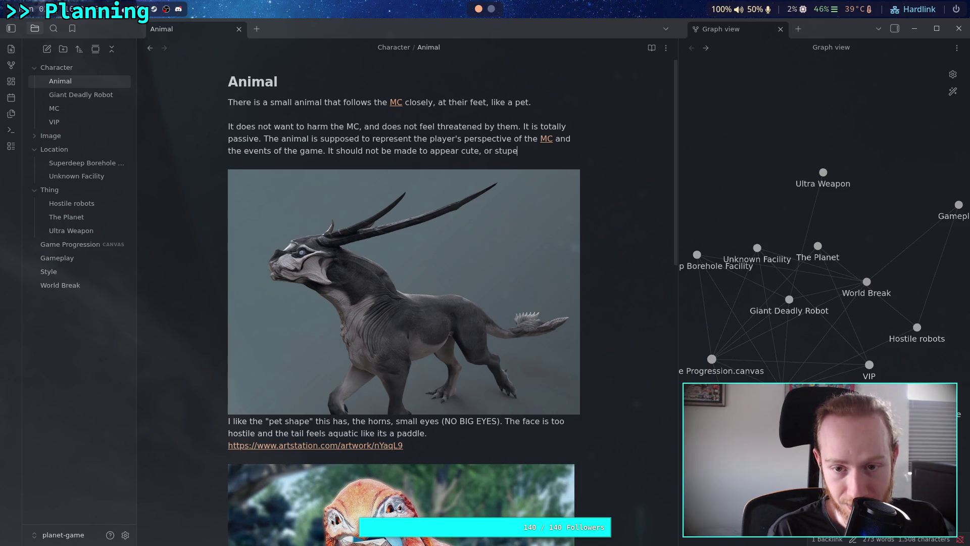
pyautogui.press('BackSpace')
pyautogui.write('id, or')
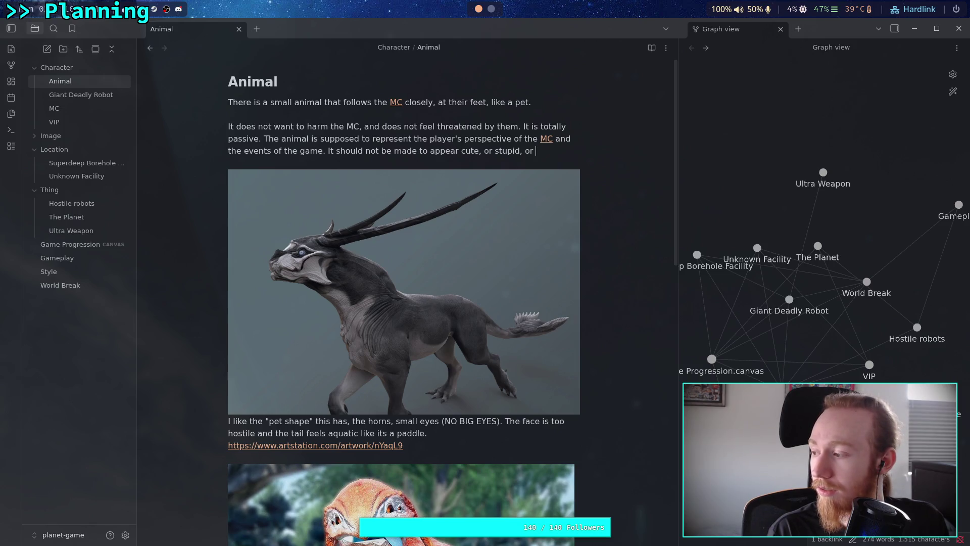
pyautogui.write('animalistic.')
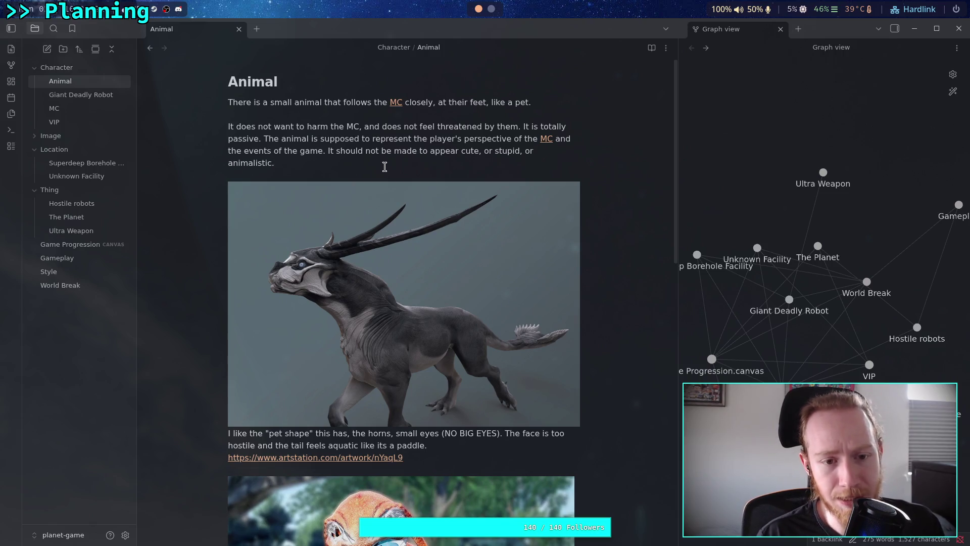
# - Add 'animalistic' to the spelling dictionary and delete the period after it
pyautogui.doubleClick(255, 163)
pyautogui.rightClick(254, 163)
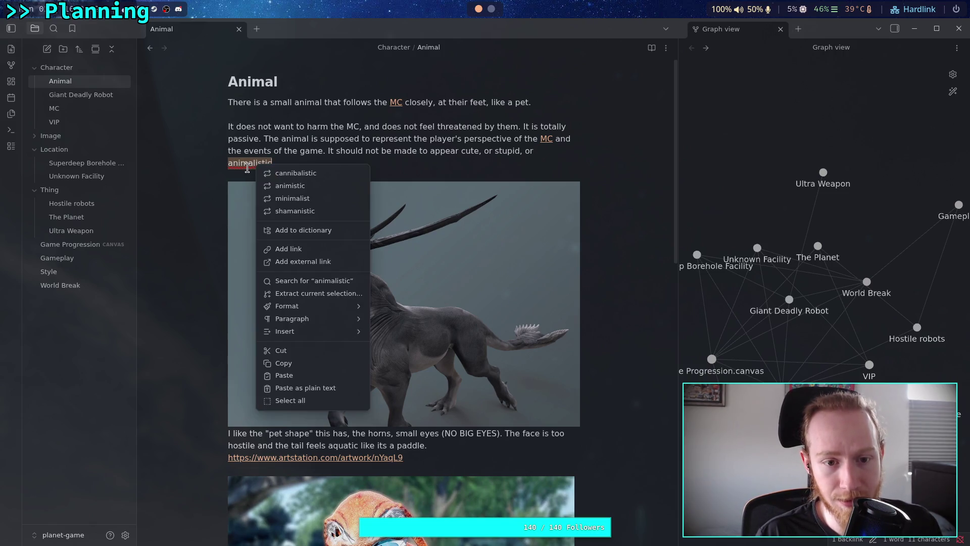
pyautogui.click(310, 233)
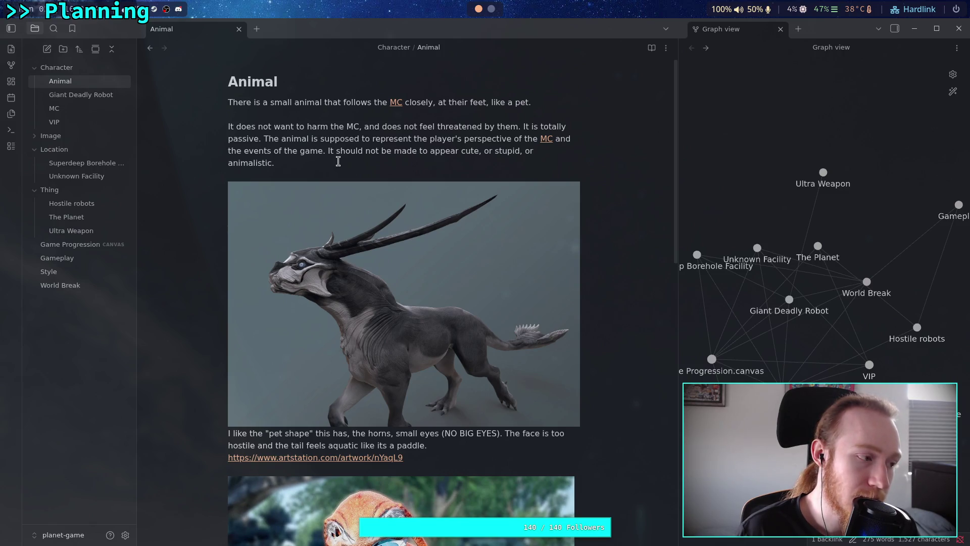
pyautogui.press('BackSpace')
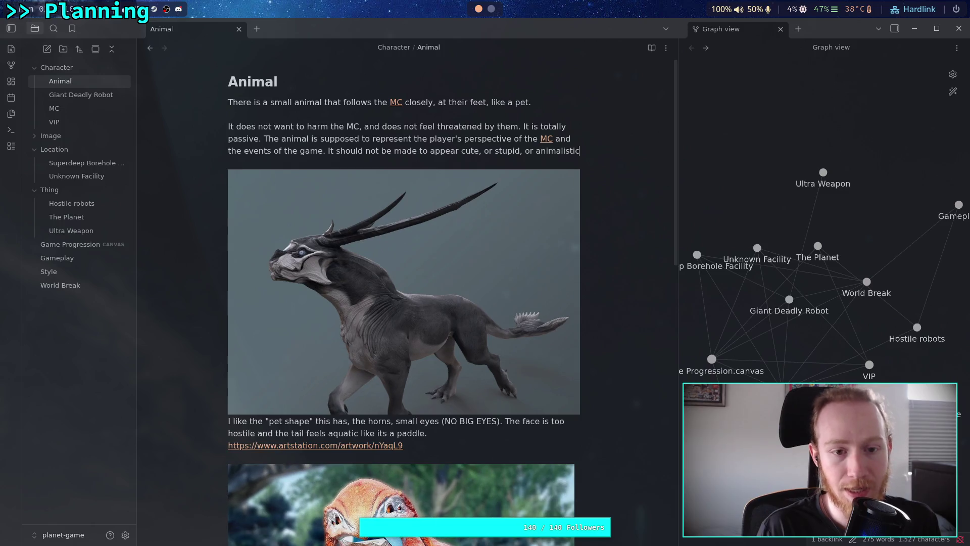
# - Add the sentence 'The animal CANNOT exert force or changes in the game'
pyautogui.write('. The animal')
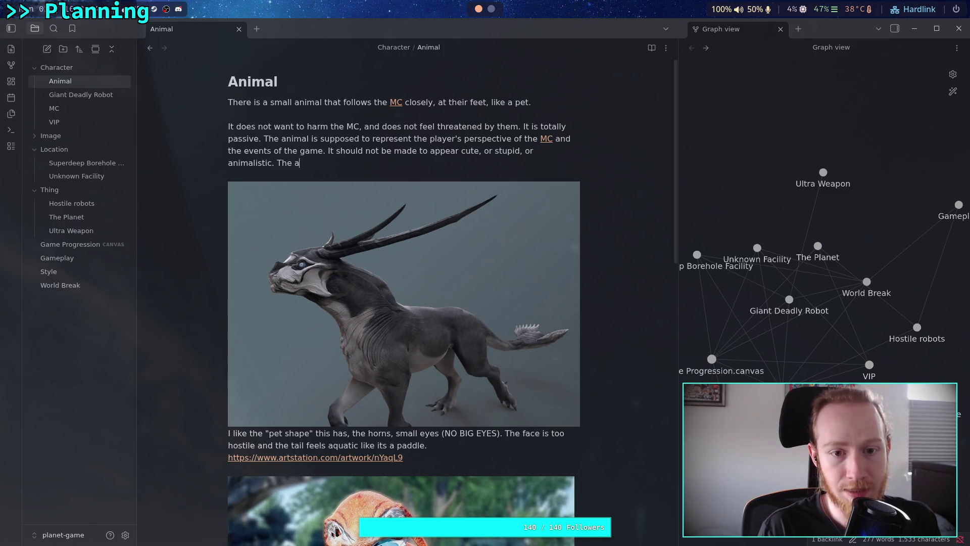
pyautogui.write(' CANN')
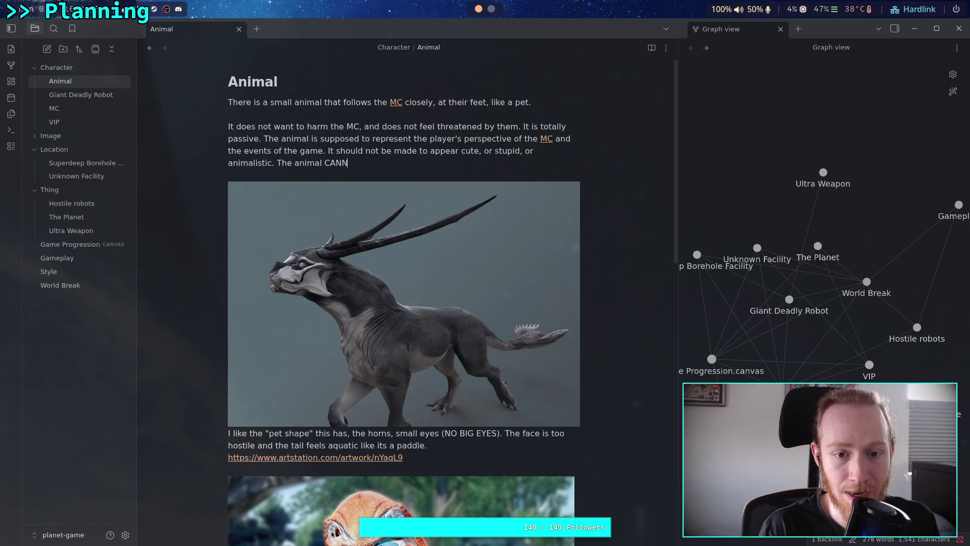
pyautogui.write('OT have a')
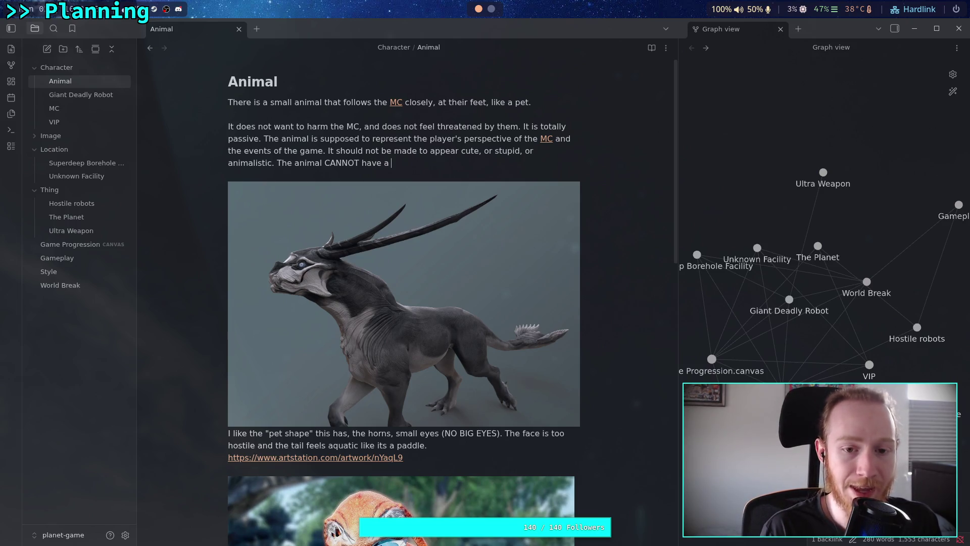
pyautogui.write('ny impact on th')
pyautogui.press('BackSpace')
pyautogui.press('BackSpace')
pyautogui.press('BackSpace')
pyautogui.press('BackSpace')
pyautogui.press('BackSpace')
pyautogui.press('BackSpace')
pyautogui.write('ex')
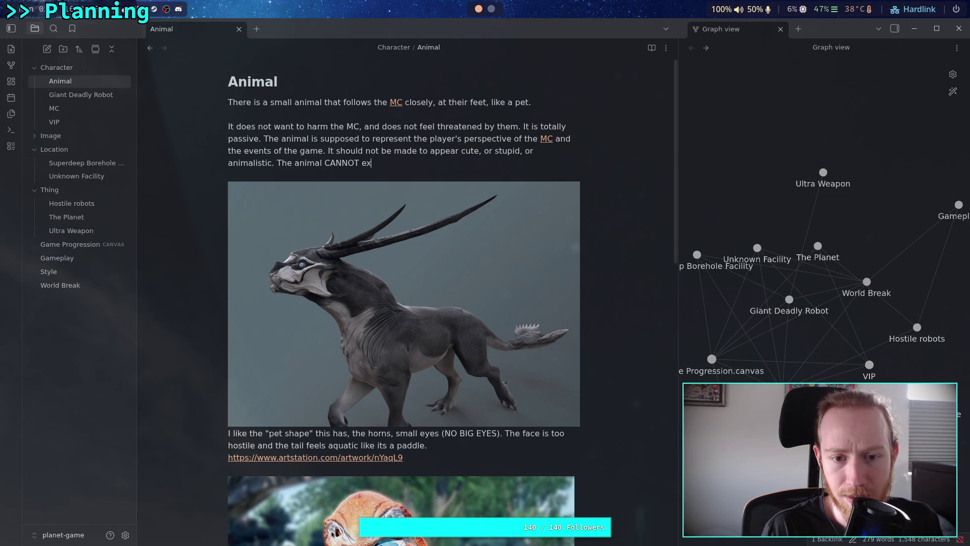
pyautogui.write('ern')
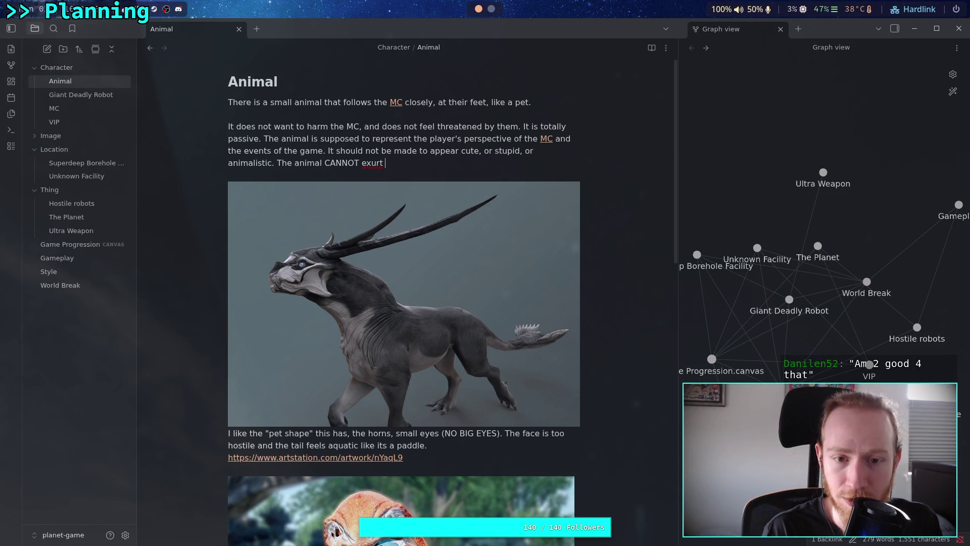
pyautogui.press('BackSpace')
pyautogui.press('BackSpace')
pyautogui.write('t')
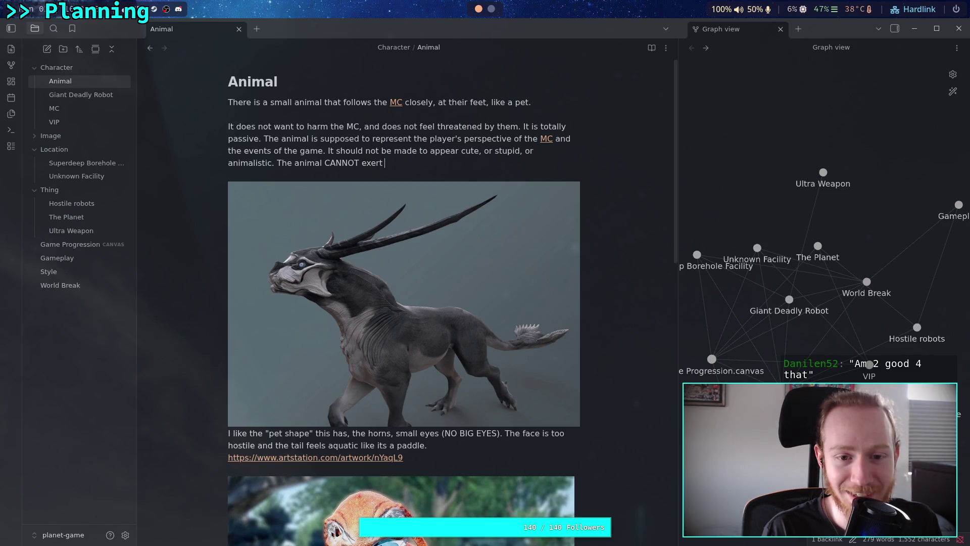
pyautogui.write('force or changes on t')
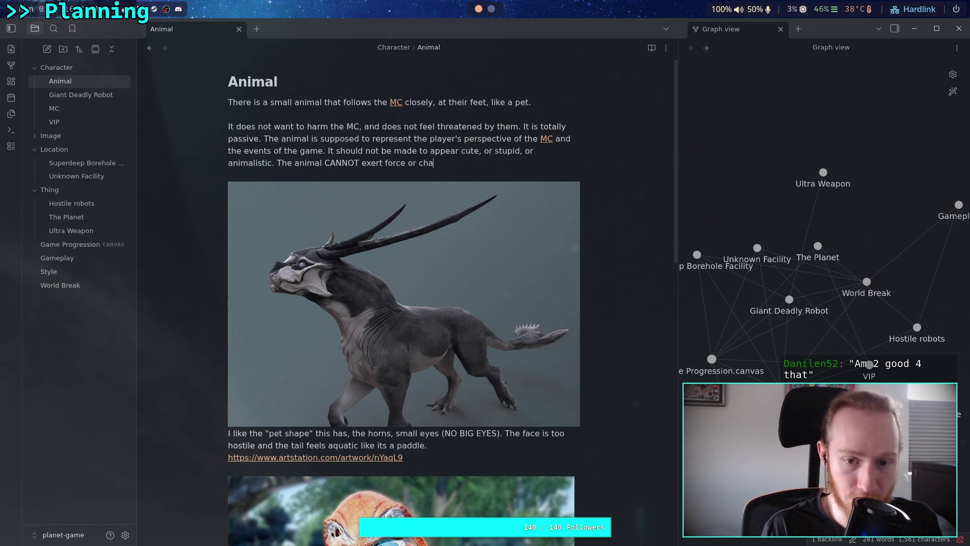
pyautogui.write('he')
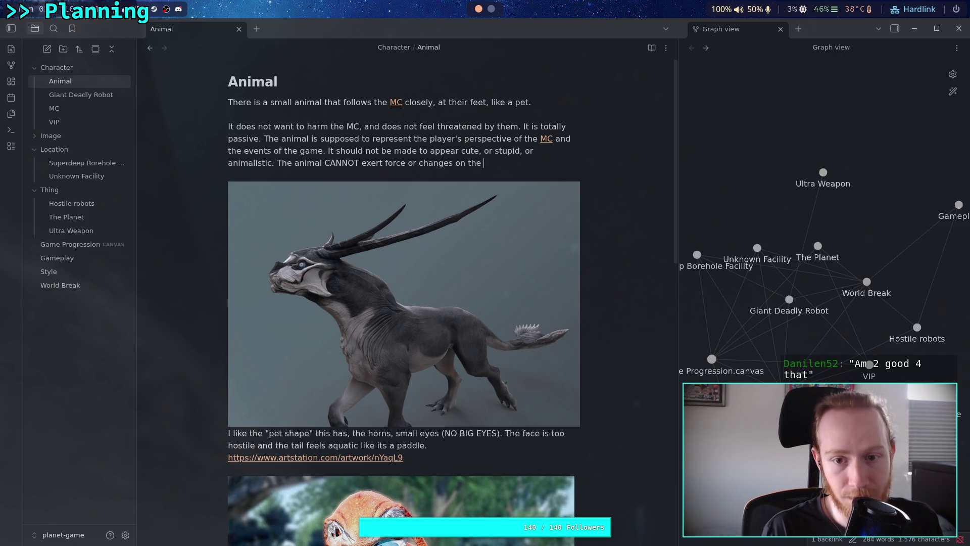
pyautogui.press('BackSpace')
pyautogui.press('BackSpace')
pyautogui.press('BackSpace')
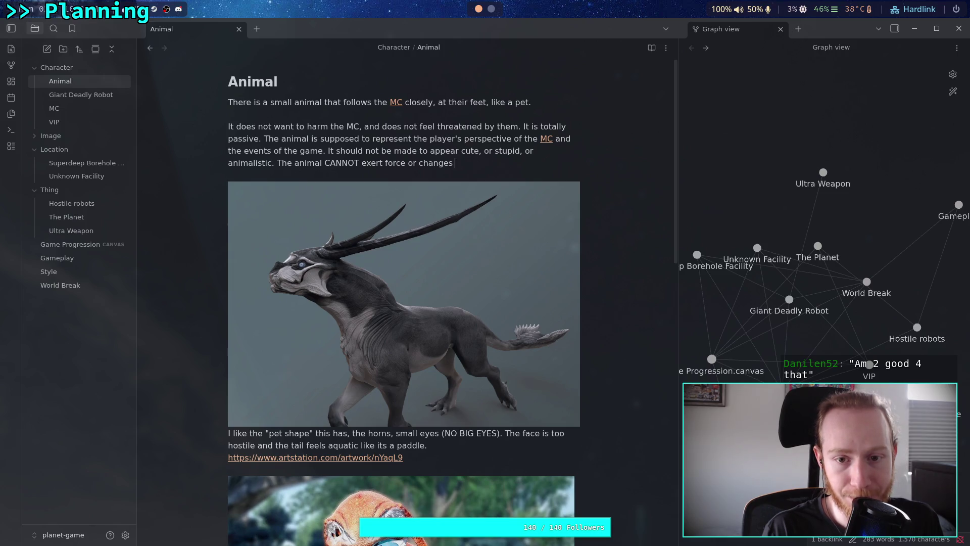
pyautogui.write('in the game')
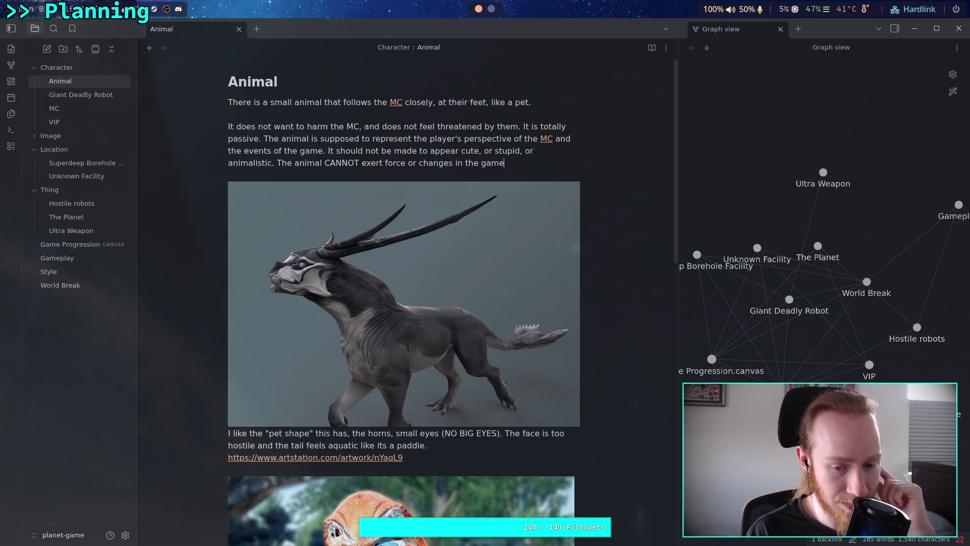
# - Extend it: the animal cannot break anything, help the player, or drive the story forward
pyautogui.write('; it cannot ')
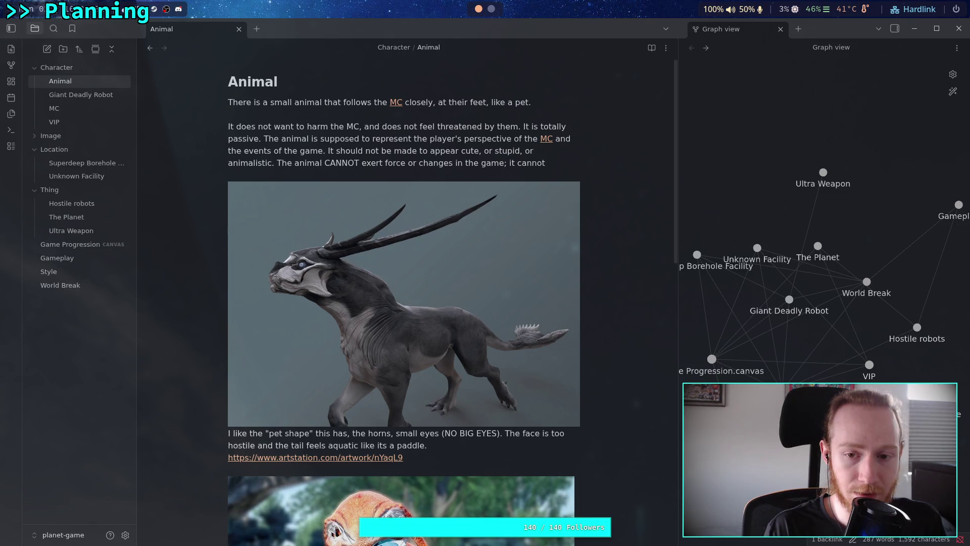
pyautogui.write('hurt a')
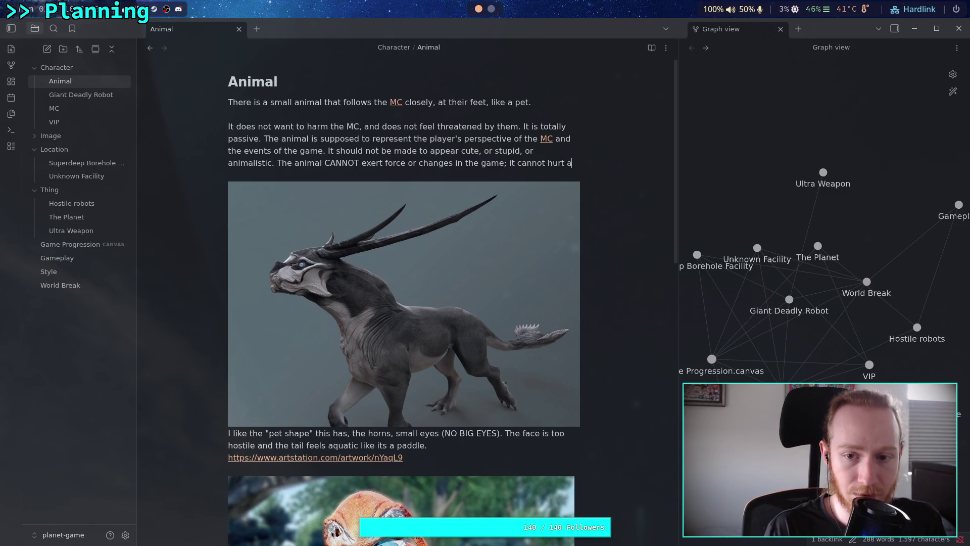
pyautogui.press('BackSpace')
pyautogui.press('BackSpace')
pyautogui.press('BackSpace')
pyautogui.press('BackSpace')
pyautogui.press('BackSpace')
pyautogui.press('BackSpace')
pyautogui.write('bre')
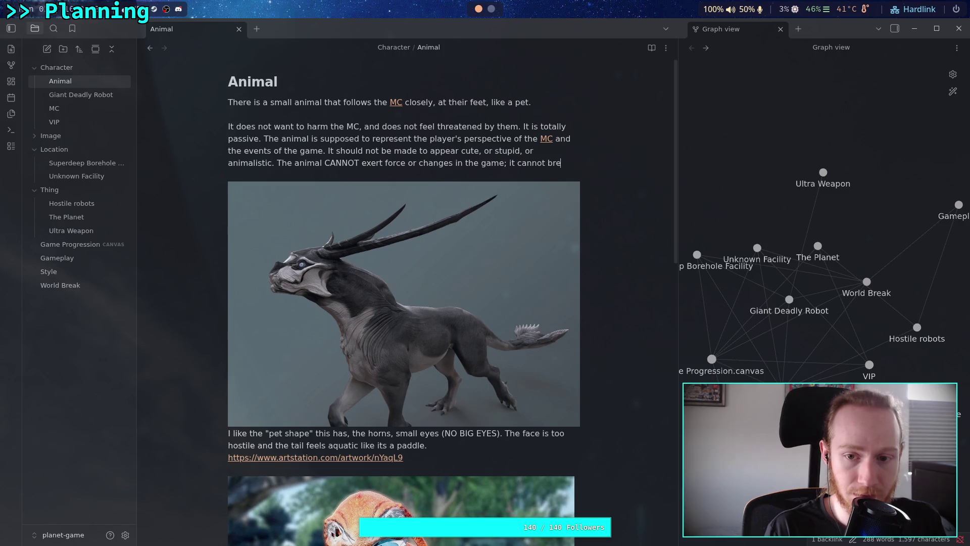
pyautogui.write('ak anything, ')
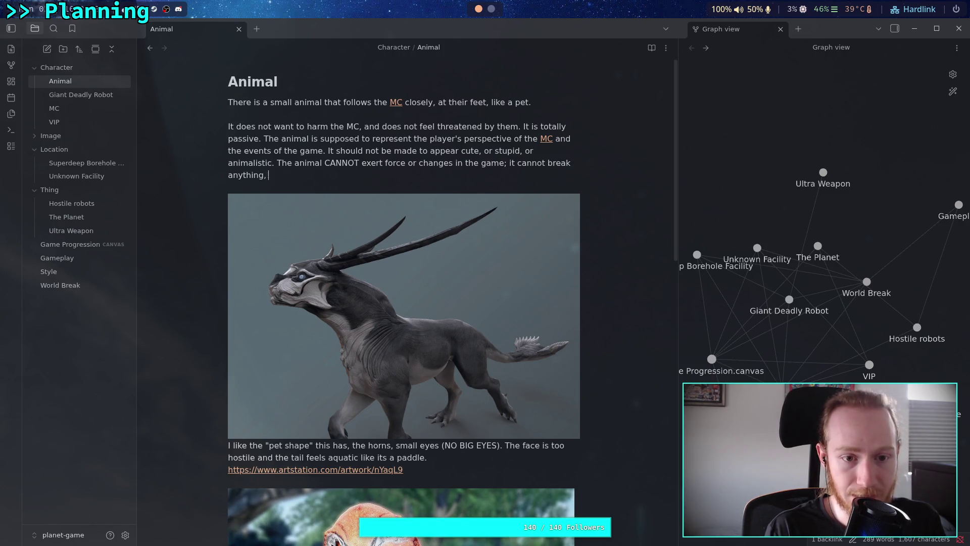
pyautogui.write('it cannot ')
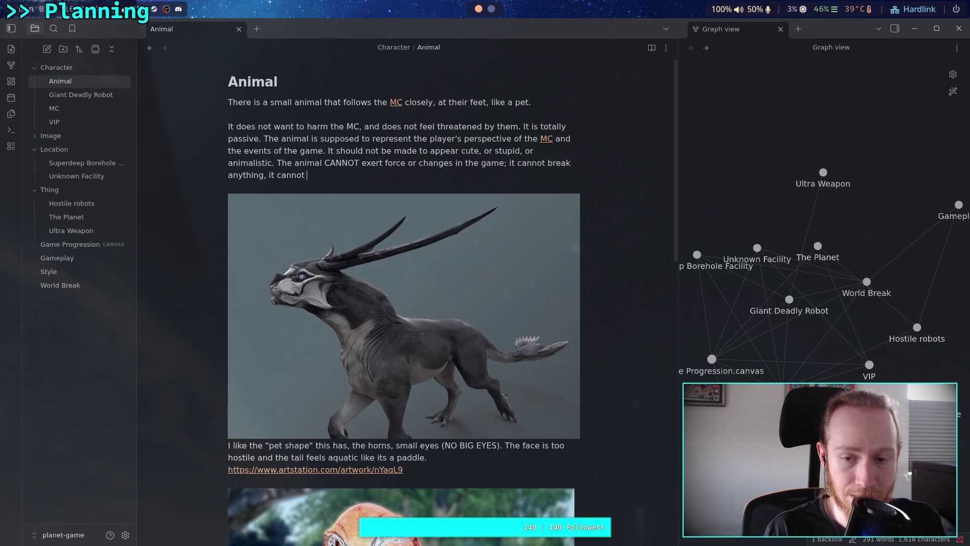
pyautogui.write('help the ')
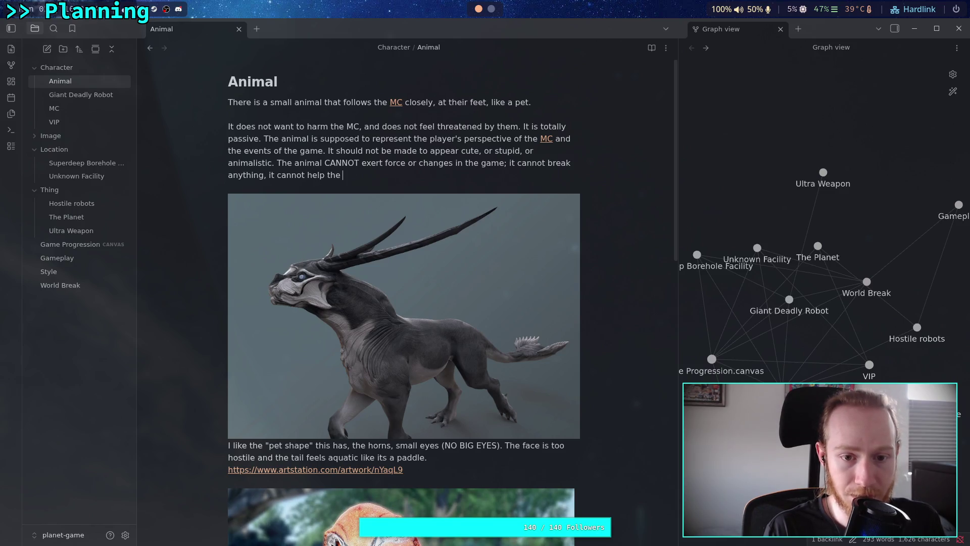
pyautogui.write('MC, it')
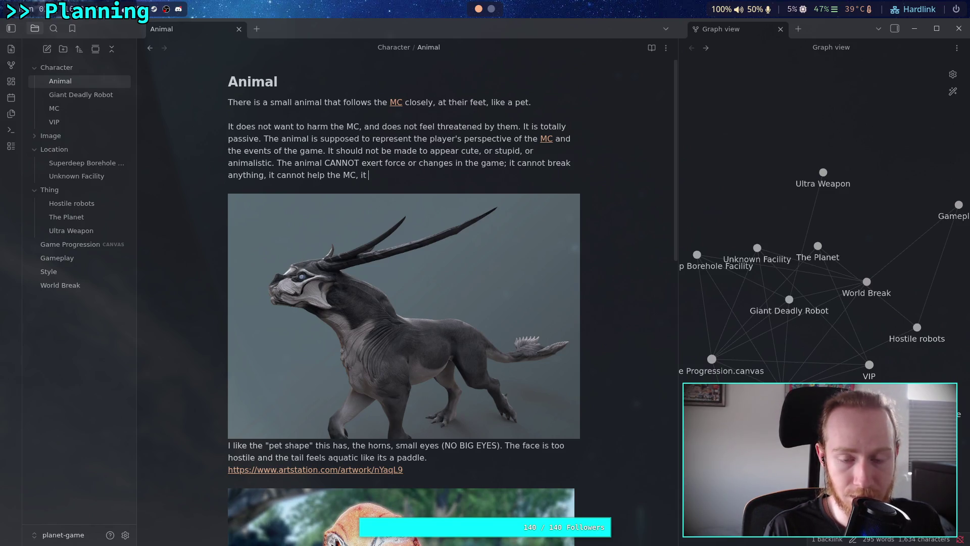
pyautogui.press('BackSpace')
pyautogui.press('BackSpace')
pyautogui.press('BackSpace')
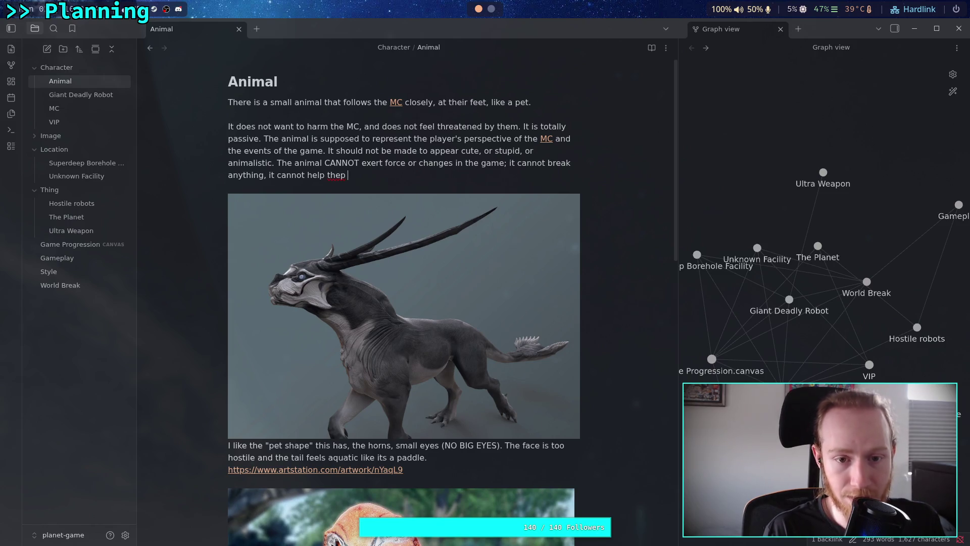
pyautogui.write('player, ')
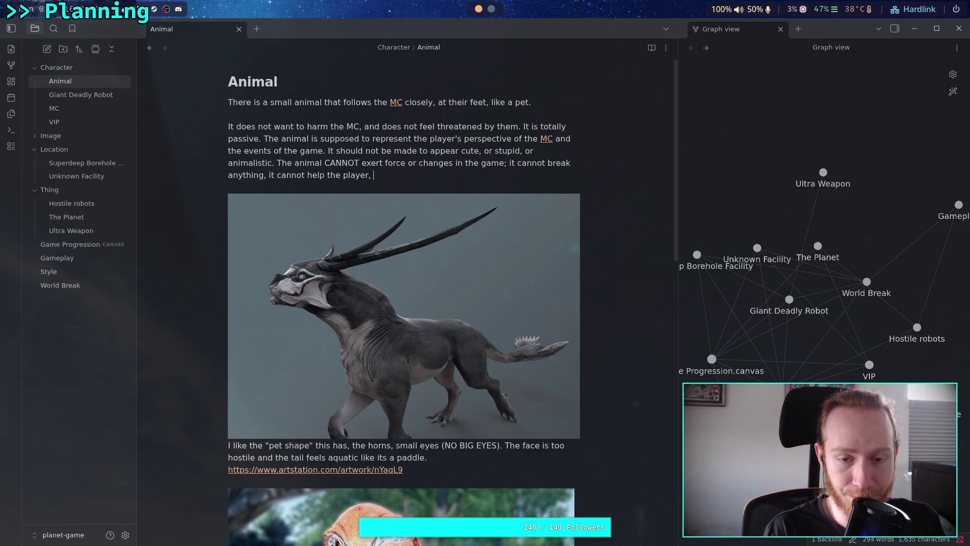
pyautogui.write('it cannot')
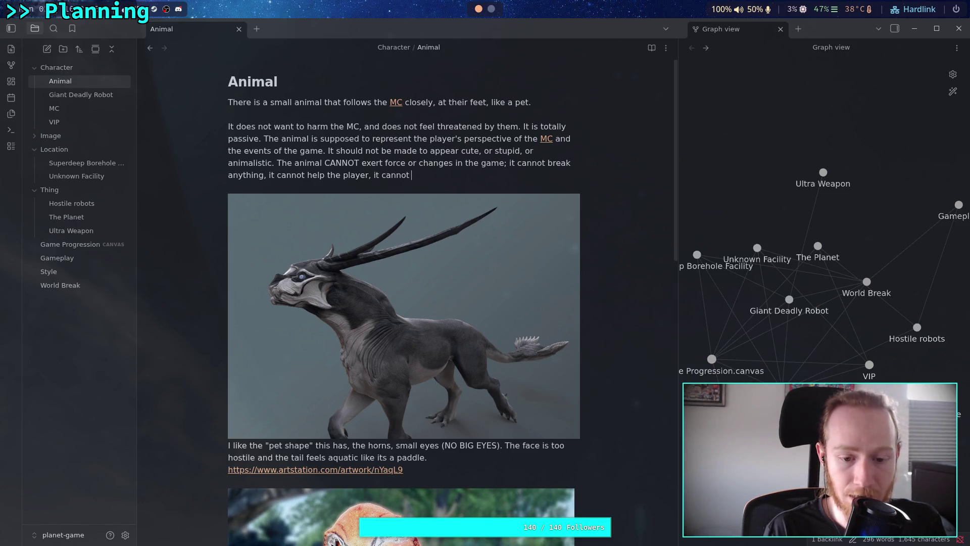
pyautogui.write(' drive the ')
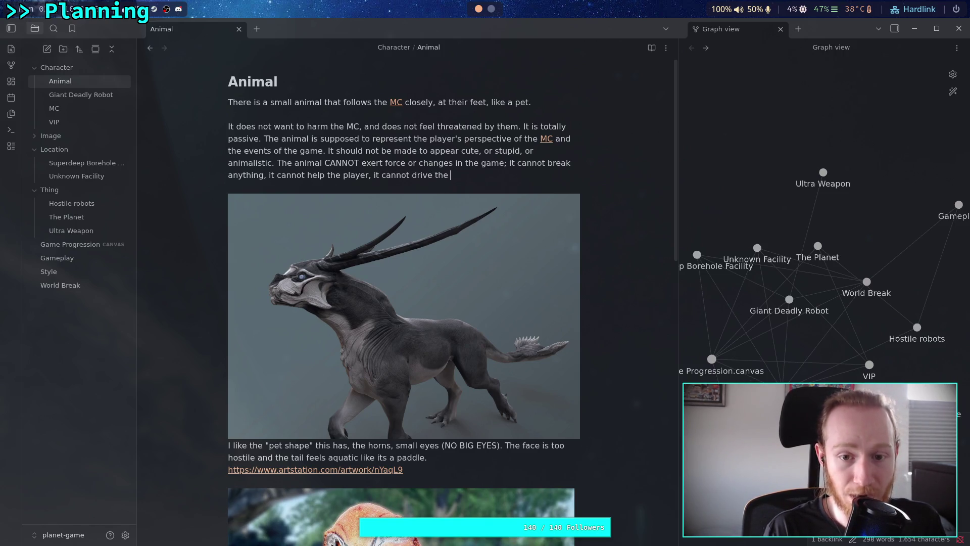
pyautogui.write('story forward,')
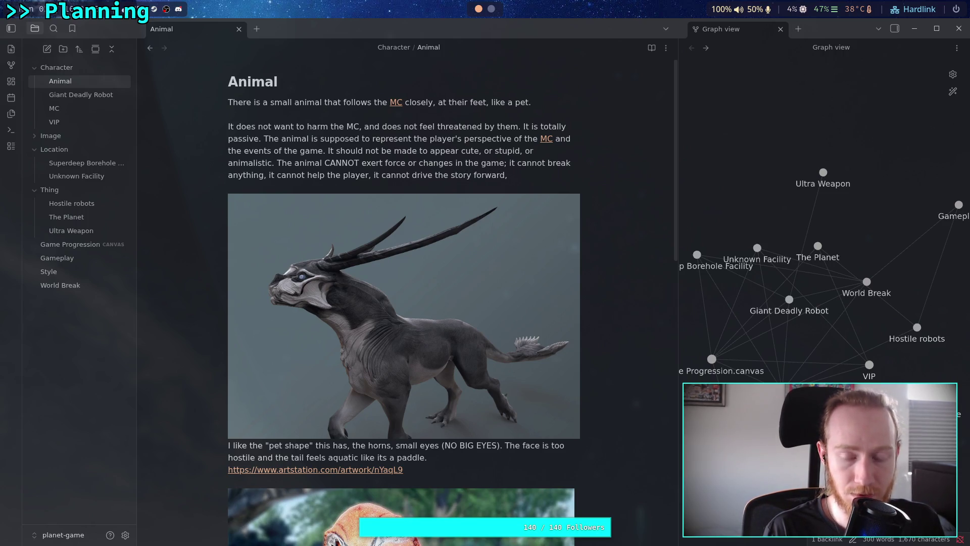
pyautogui.press('BackSpace')
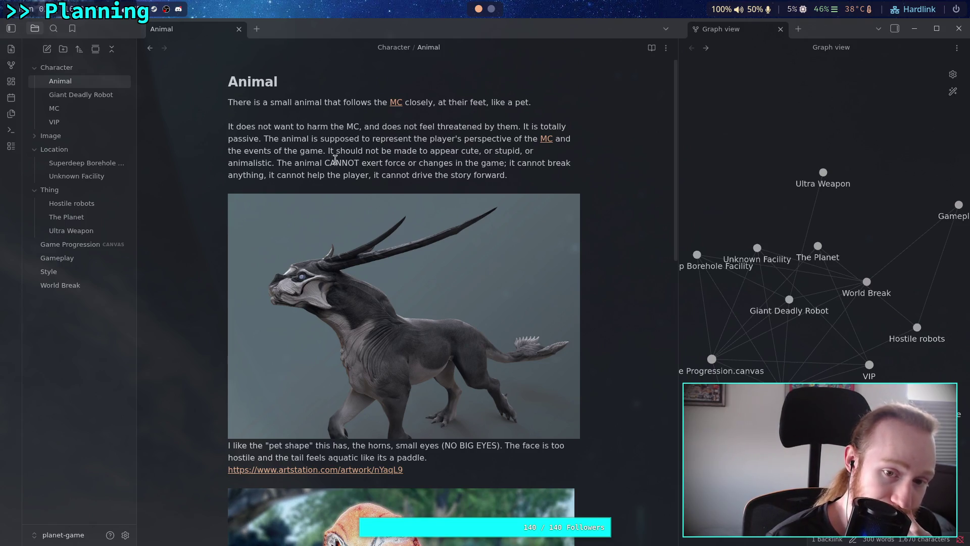
pyautogui.click(516, 174)
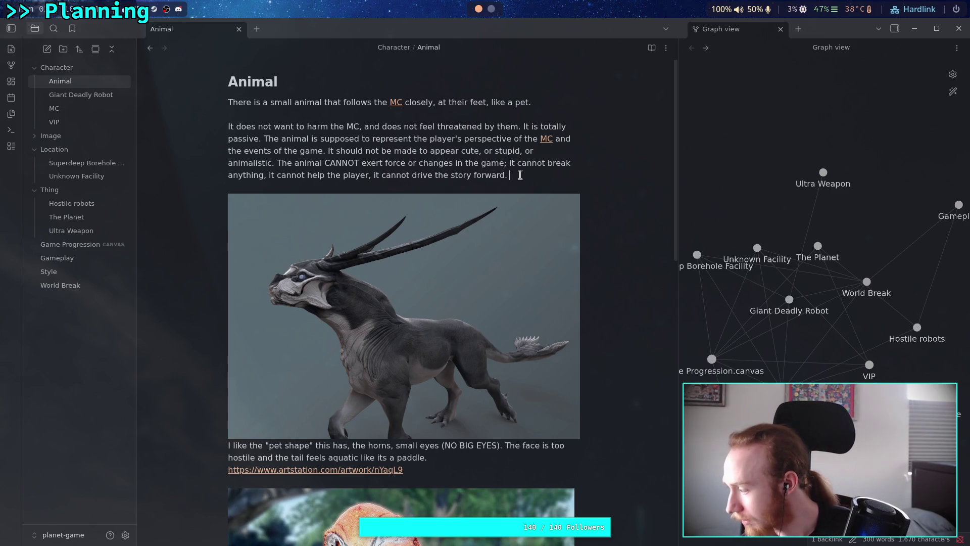
pyautogui.click(520, 174)
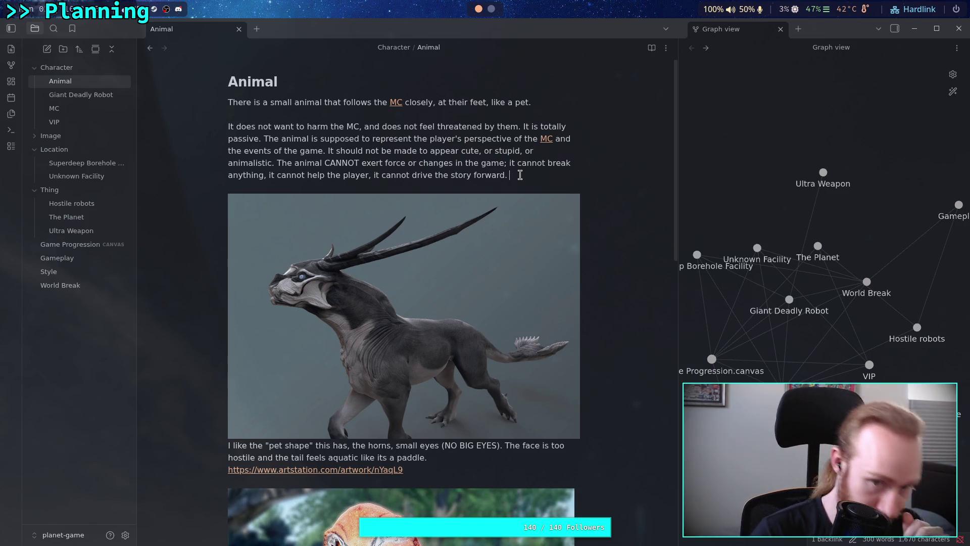
pyautogui.click(278, 163)
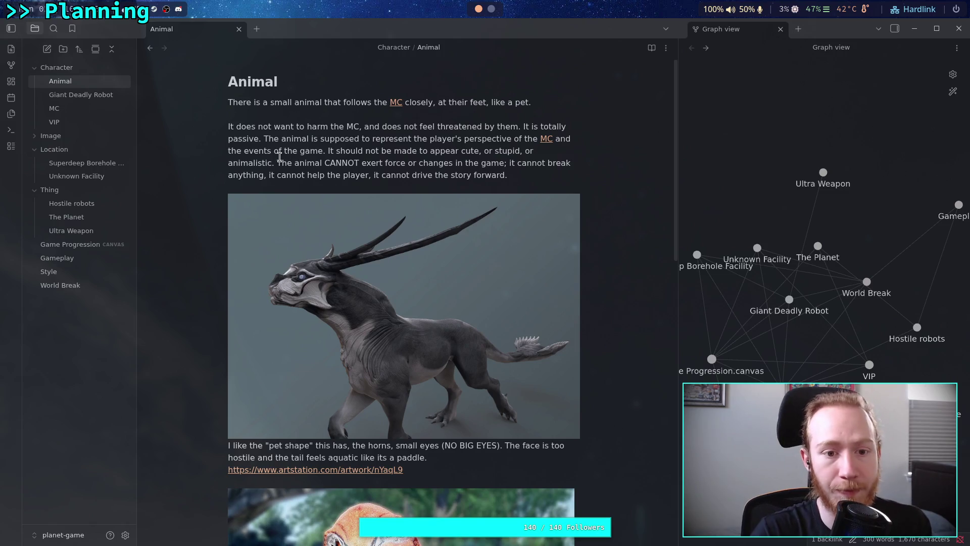
# - Insert a '# DO NOT DO THIS' heading above the 'The animal CANNOT' sentence
pyautogui.press('Return')
pyautogui.press('Return')
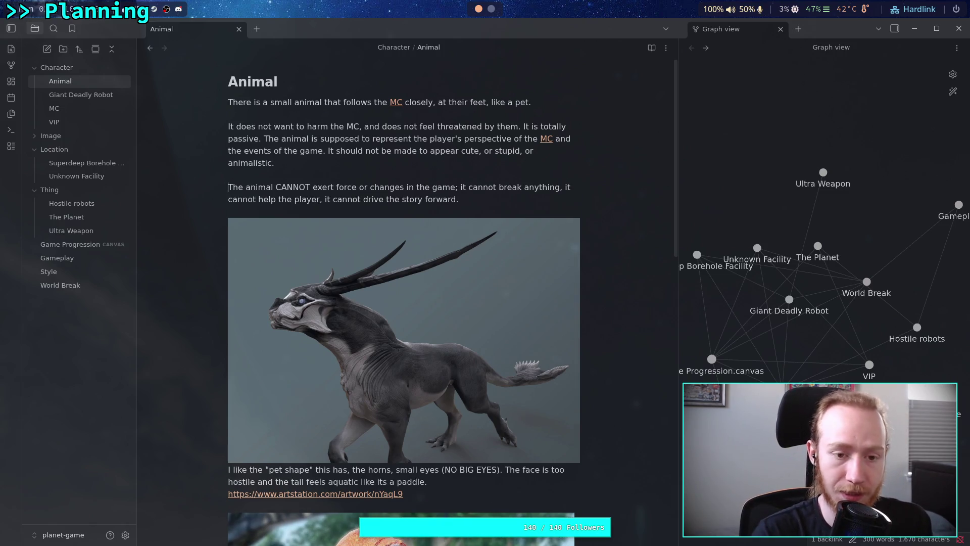
pyautogui.press('Return')
pyautogui.write('# ')
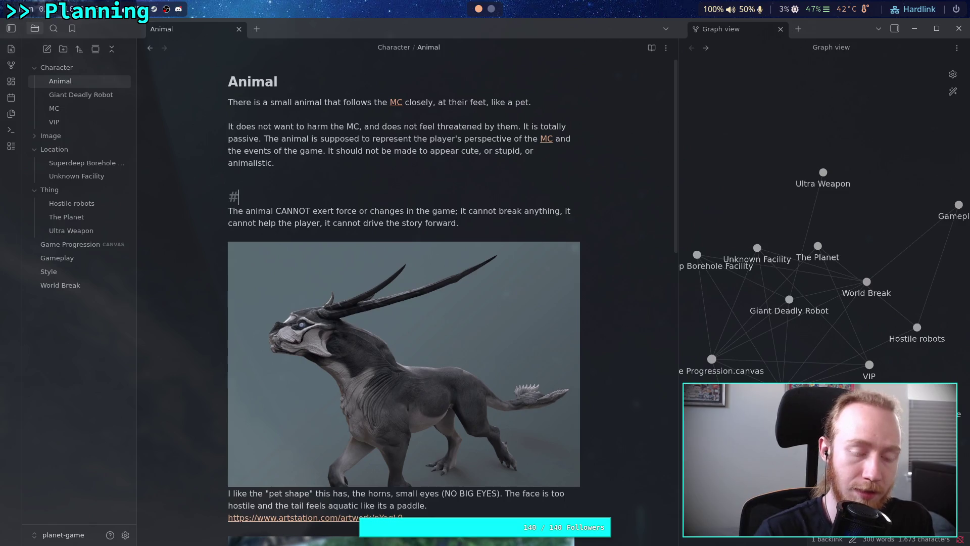
pyautogui.write('DO ')
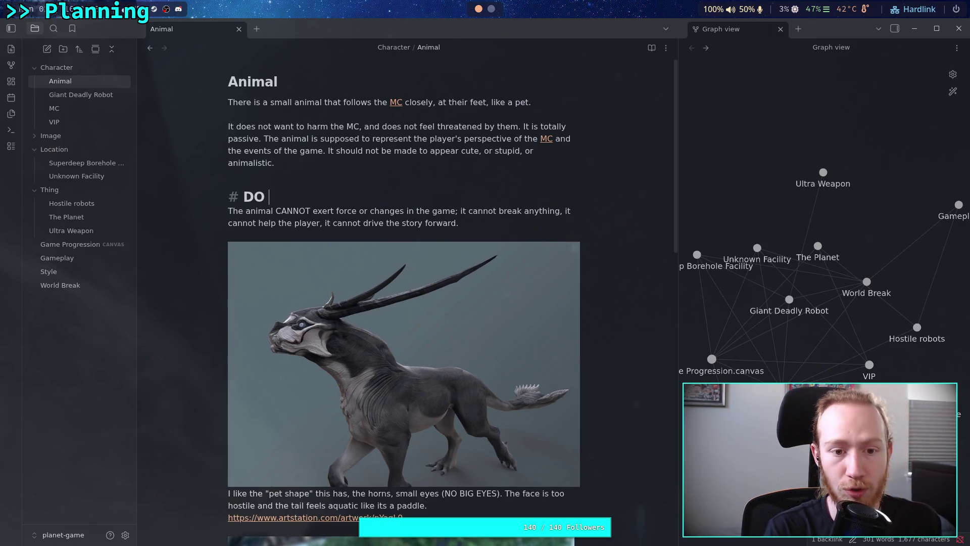
pyautogui.write('NOT DO THIS')
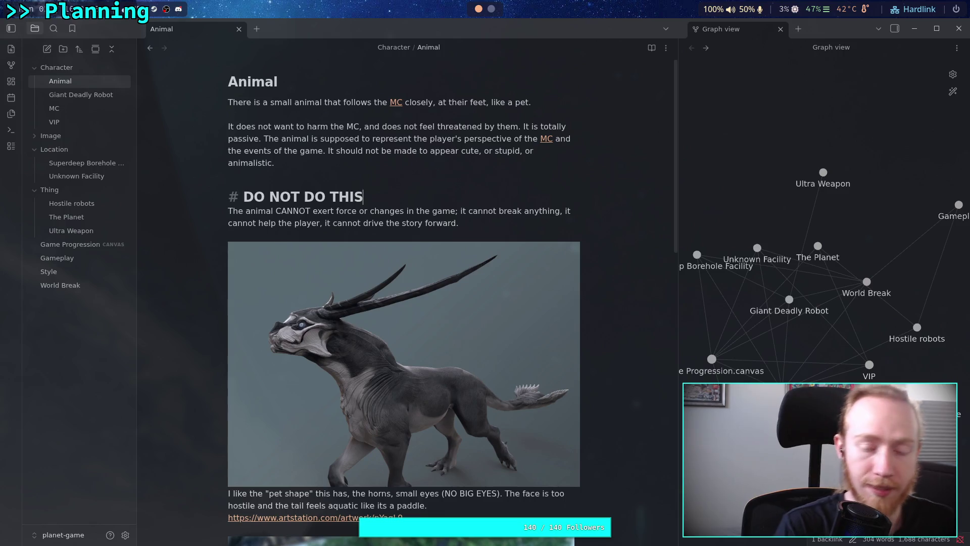
pyautogui.click(497, 225)
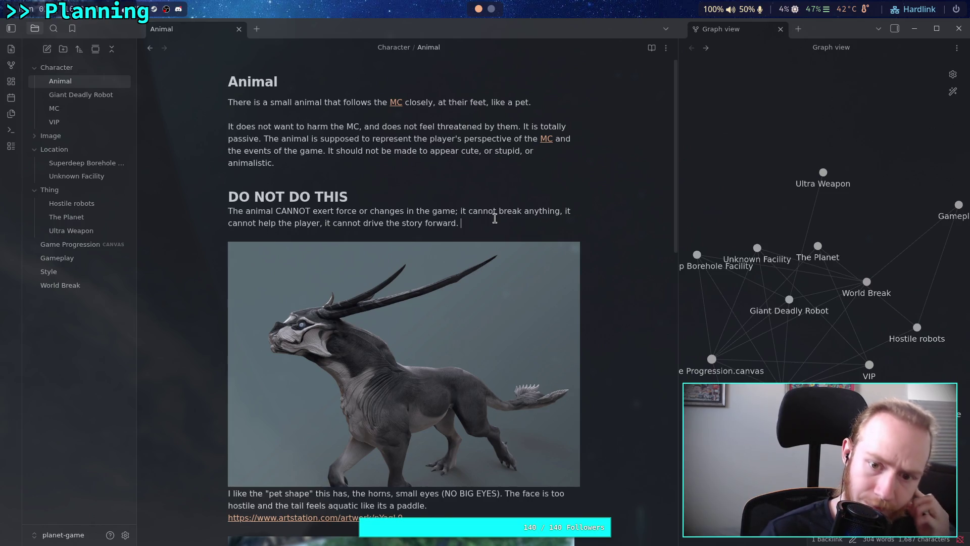
# - Append 'It also cannot be an obstacle, there must be no' after the limitations paragraph
pyautogui.write('(It also cannot be a')
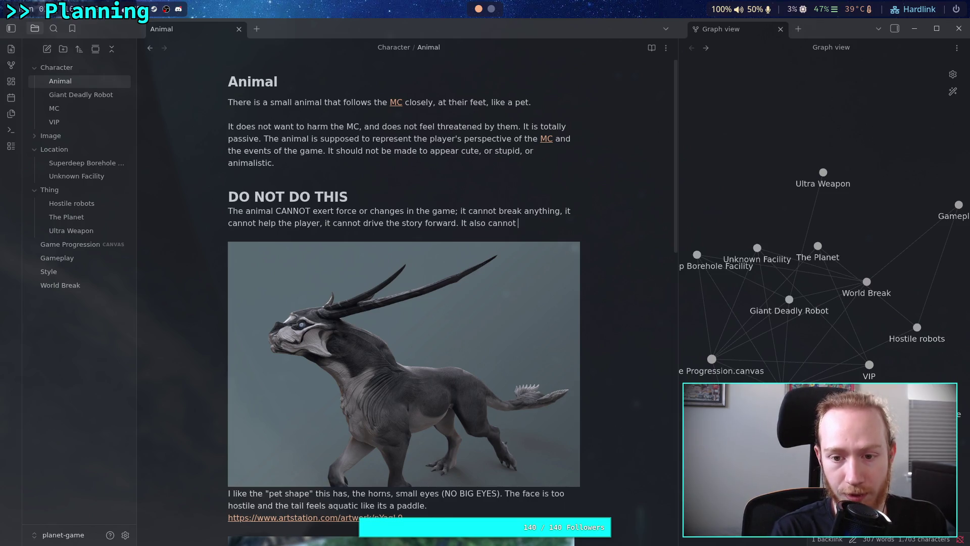
pyautogui.write('n obstace')
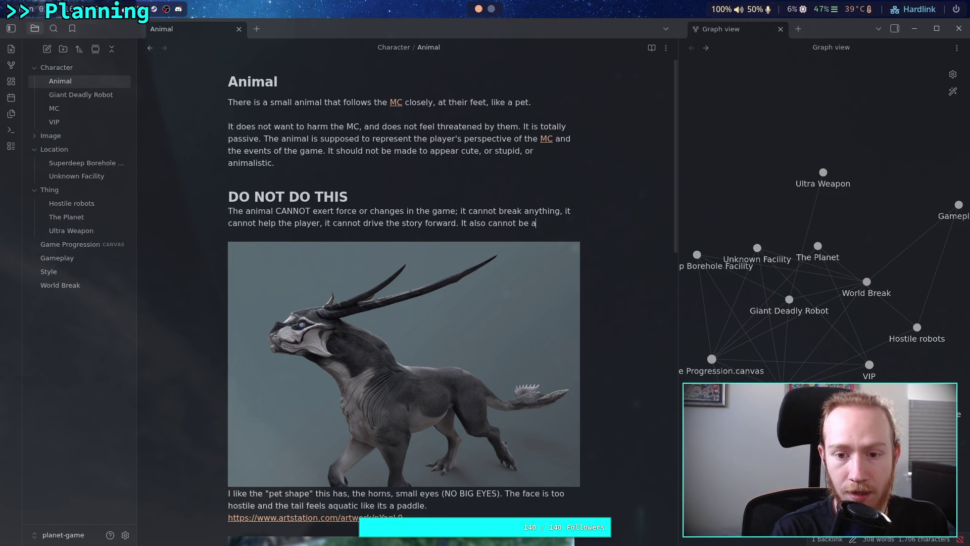
pyautogui.press('BackSpace')
pyautogui.write('le, there must be no')
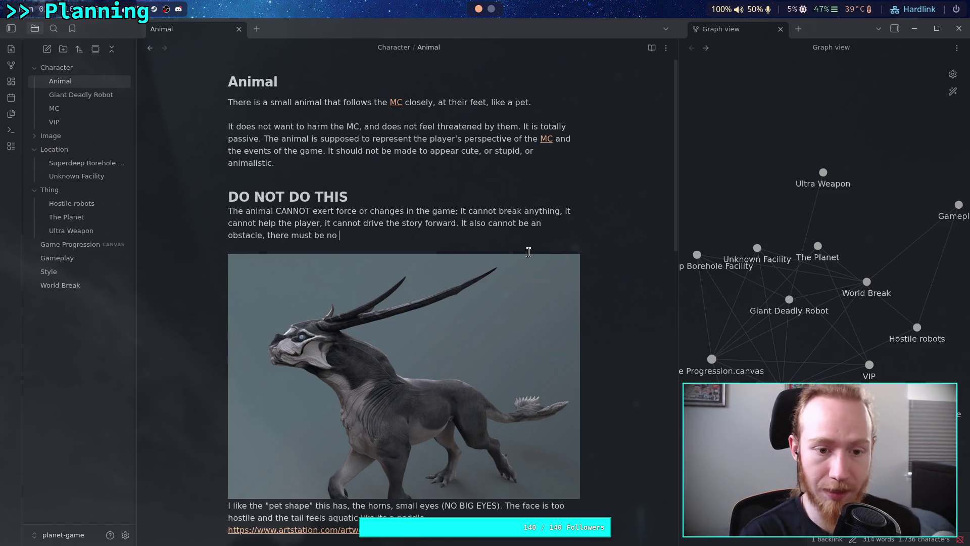
# - Replace the quoted 'press B to feed animal' example with the sentence 'Do not feed the animal.'
pyautogui.write('task to ')
pyautogui.write('help o')
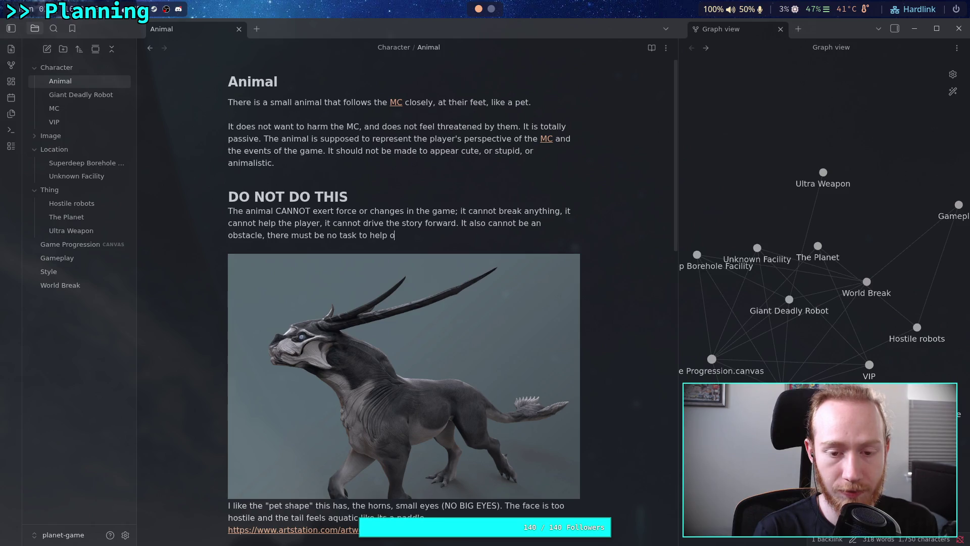
pyautogui.press('BackSpace')
pyautogui.write(',')
pyautogui.write('the animal. N')
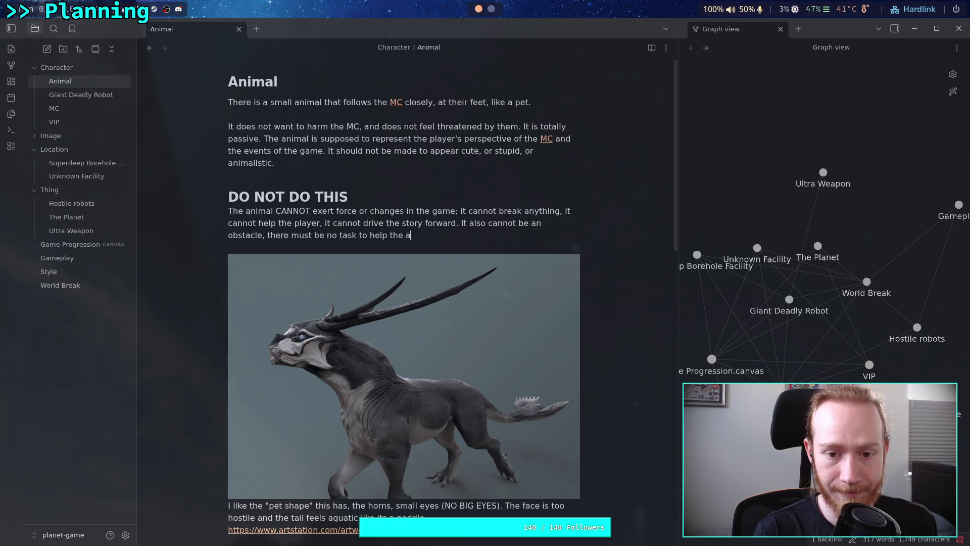
pyautogui.write('o ')
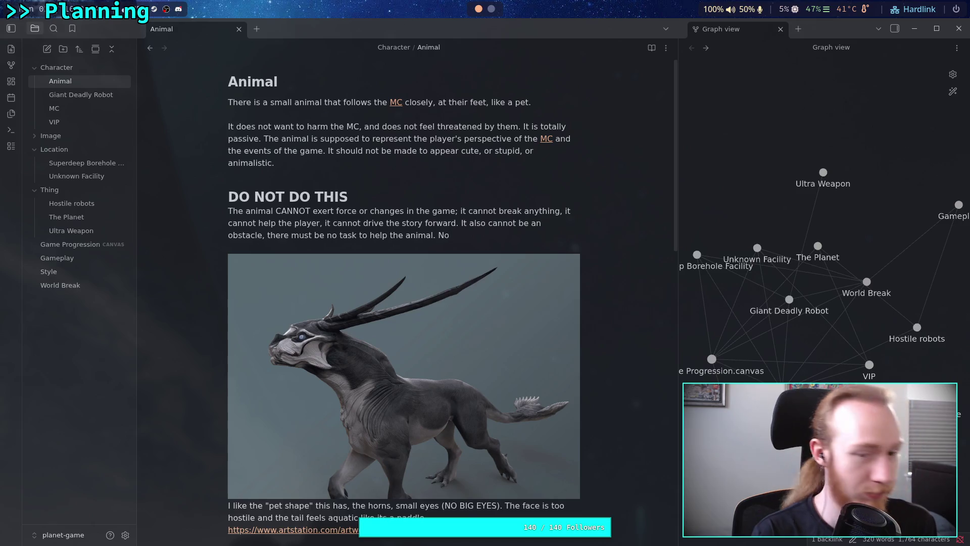
pyautogui.write('"P')
pyautogui.press('BackSpace')
pyautogui.write('press B ')
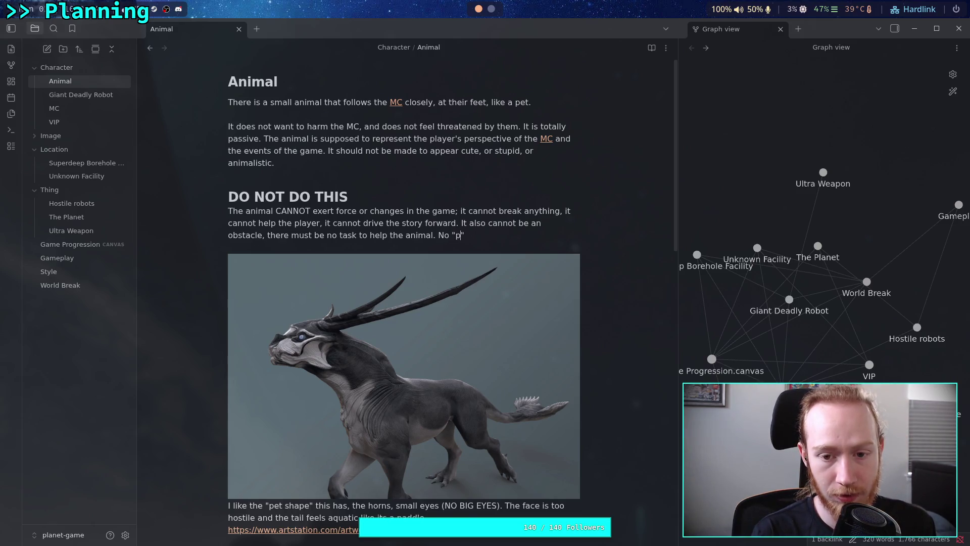
pyautogui.write('to feed anima')
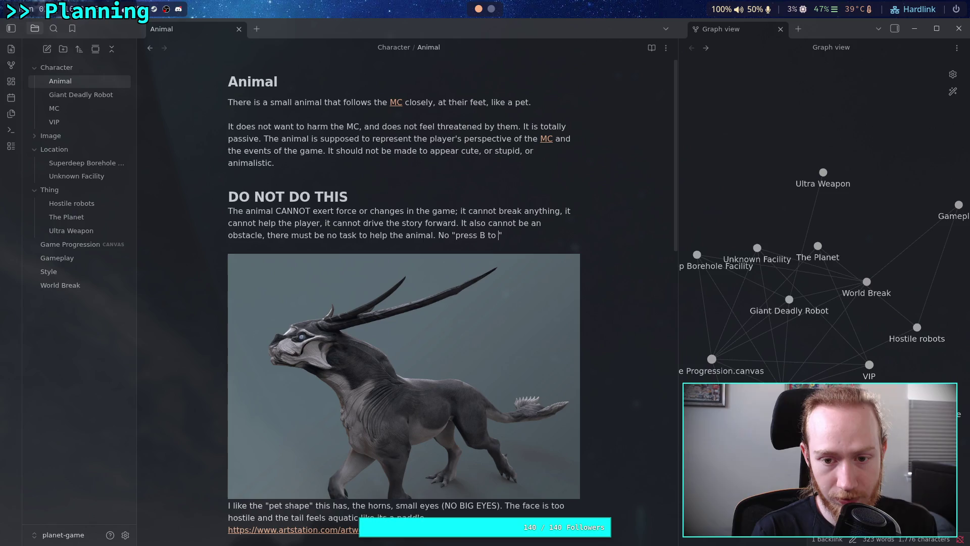
pyautogui.write('l')
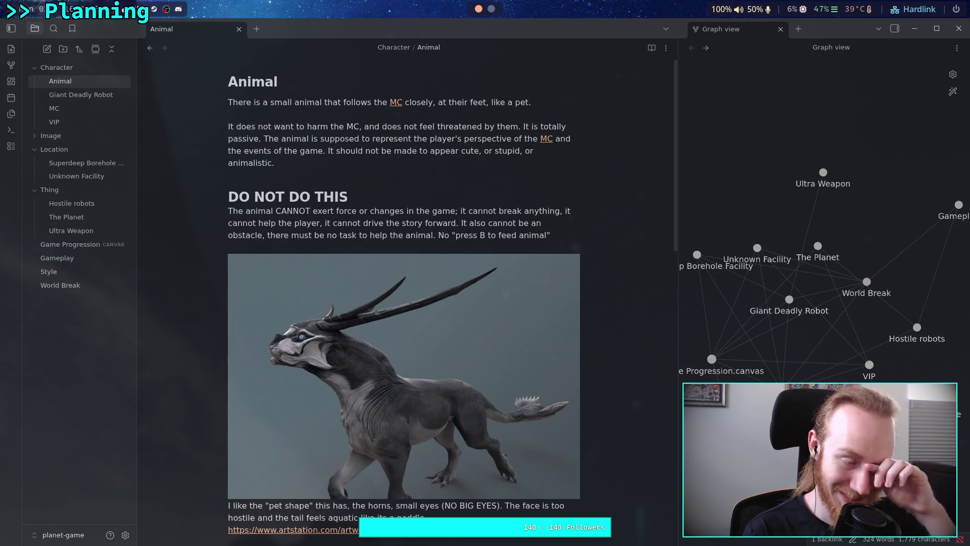
pyautogui.write('"')
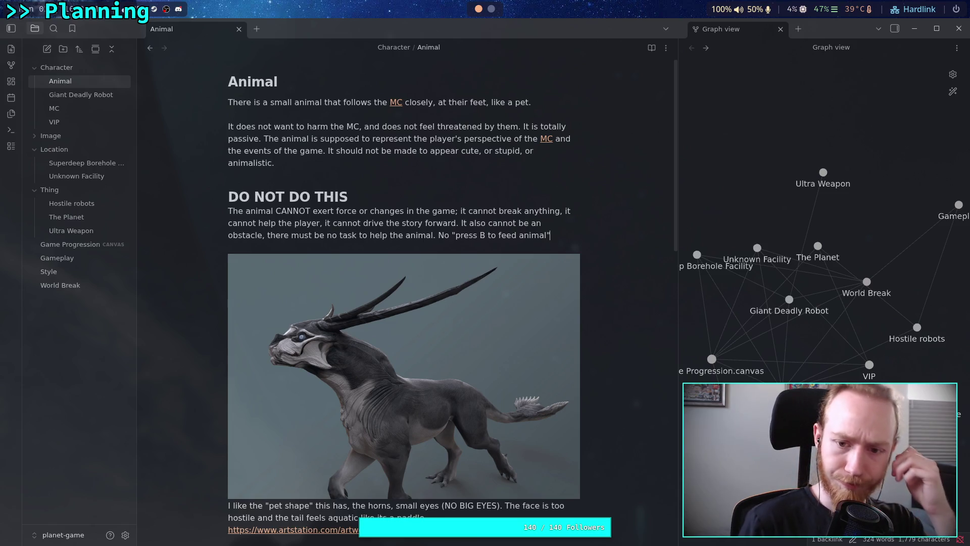
pyautogui.press('BackSpace')
pyautogui.press('BackSpace')
pyautogui.press('BackSpace')
pyautogui.press('BackSpace')
pyautogui.press('BackSpace')
pyautogui.write('f')
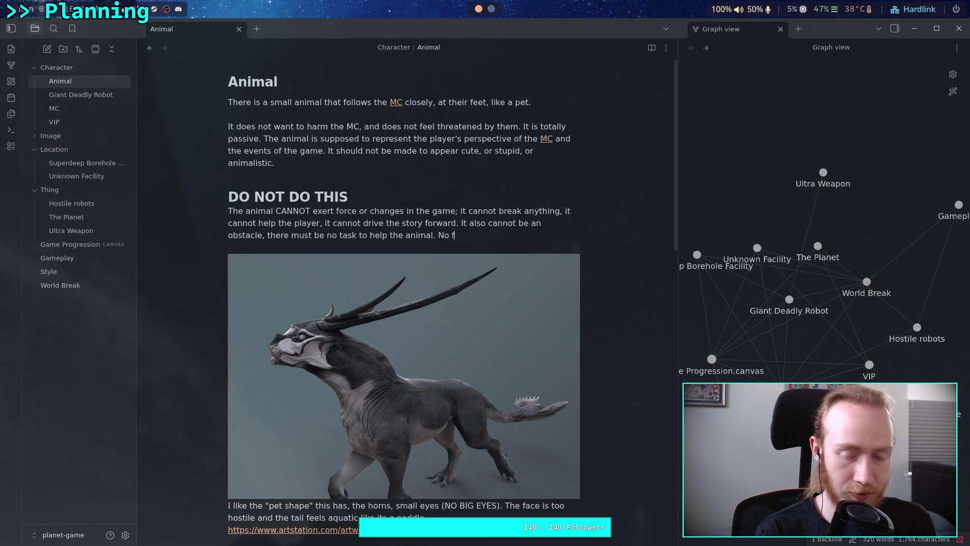
pyautogui.press('BackSpace')
pyautogui.press('BackSpace')
pyautogui.press('BackSpace')
pyautogui.write('Do not')
pyautogui.write(' foo')
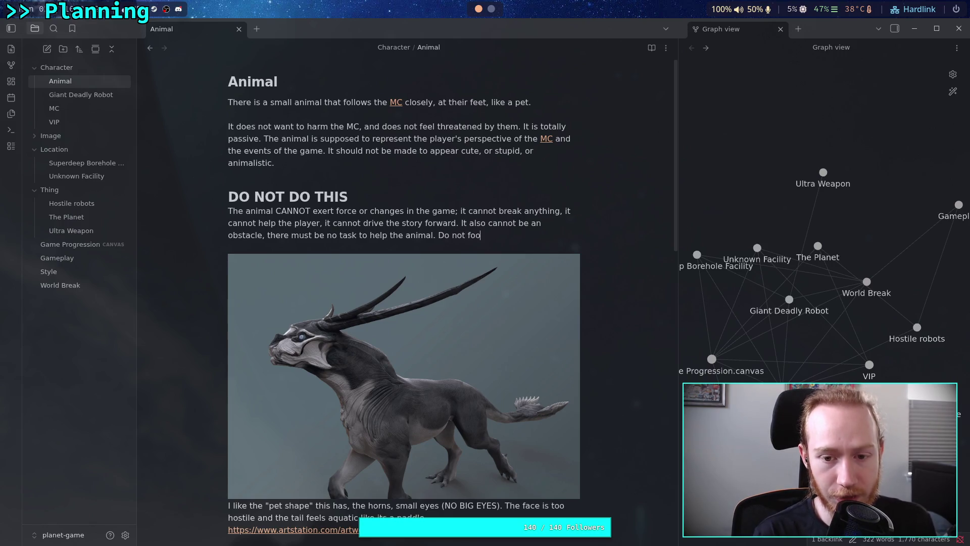
pyautogui.press('BackSpace')
pyautogui.press('BackSpace')
pyautogui.write('eed the ')
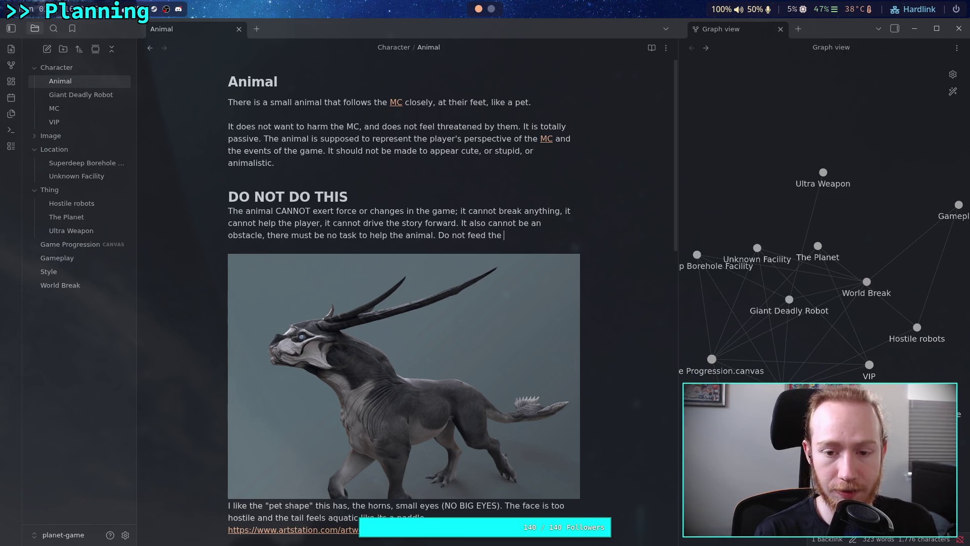
pyautogui.write('animal.')
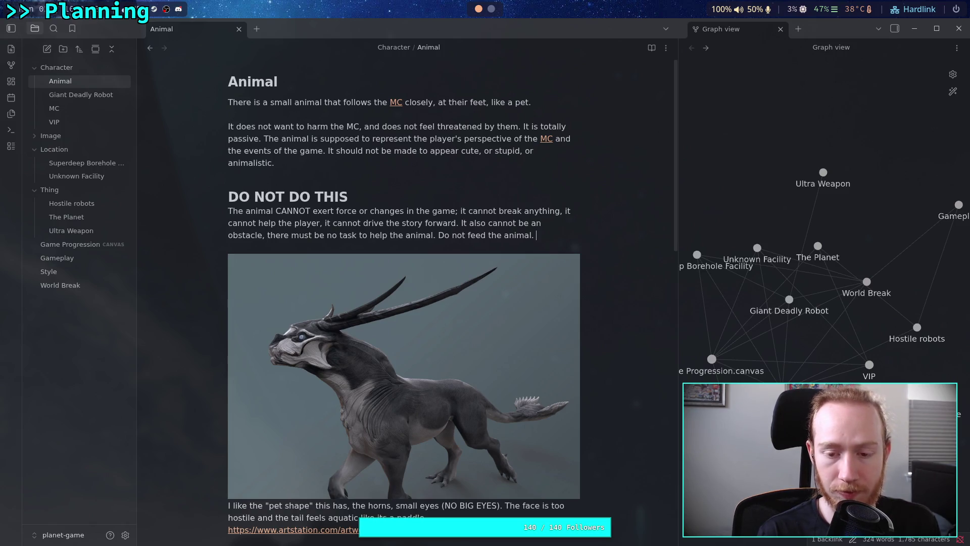
pyautogui.press('BackSpace')
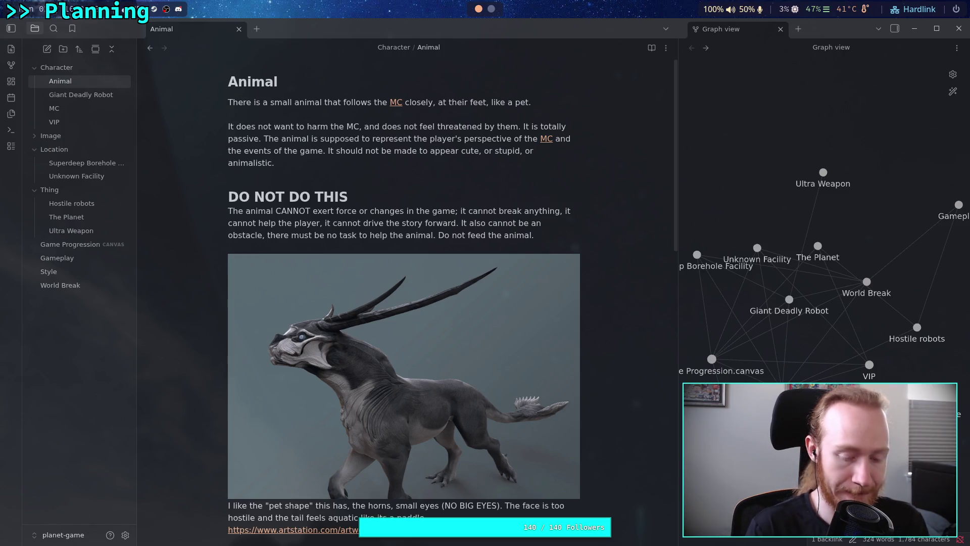
# - Add that an eating animal shows food in its mouth, escapes danger, and helps itself or is ignored
pyautogui.write('If the an')
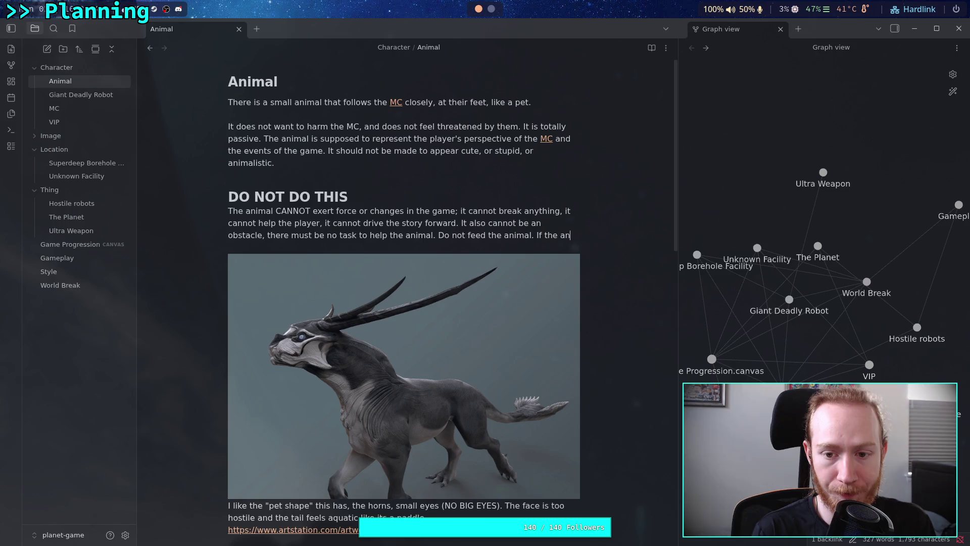
pyautogui.write('imal eats')
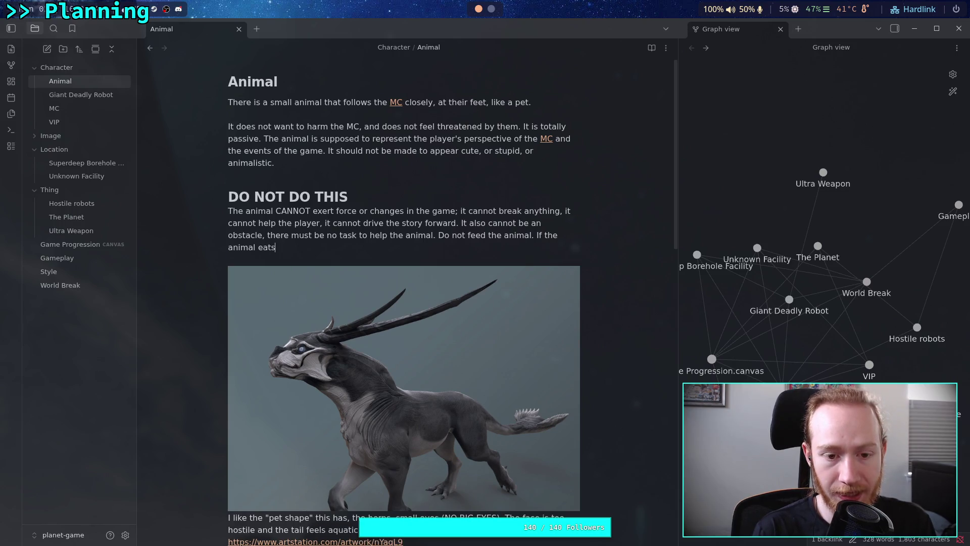
pyautogui.write(', it ')
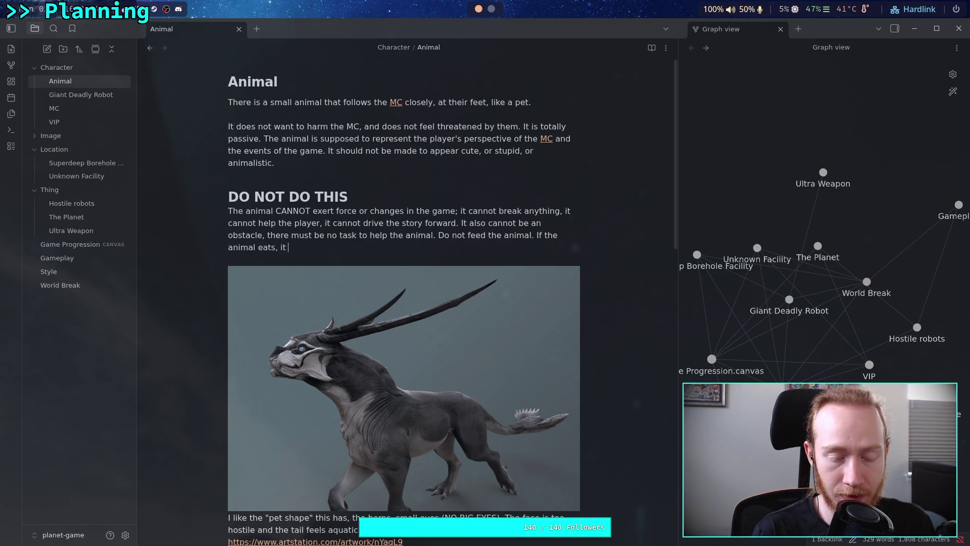
pyautogui.write('appears')
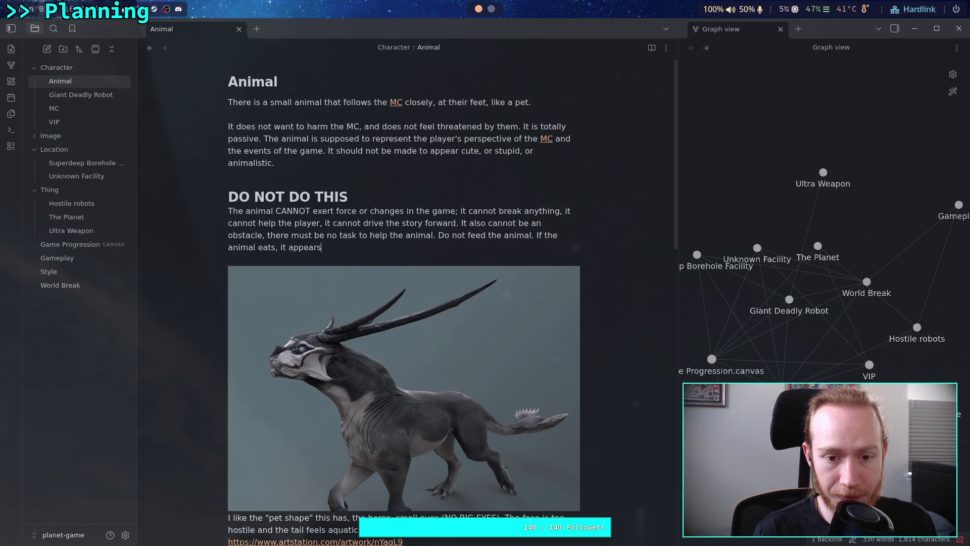
pyautogui.write(' with food ')
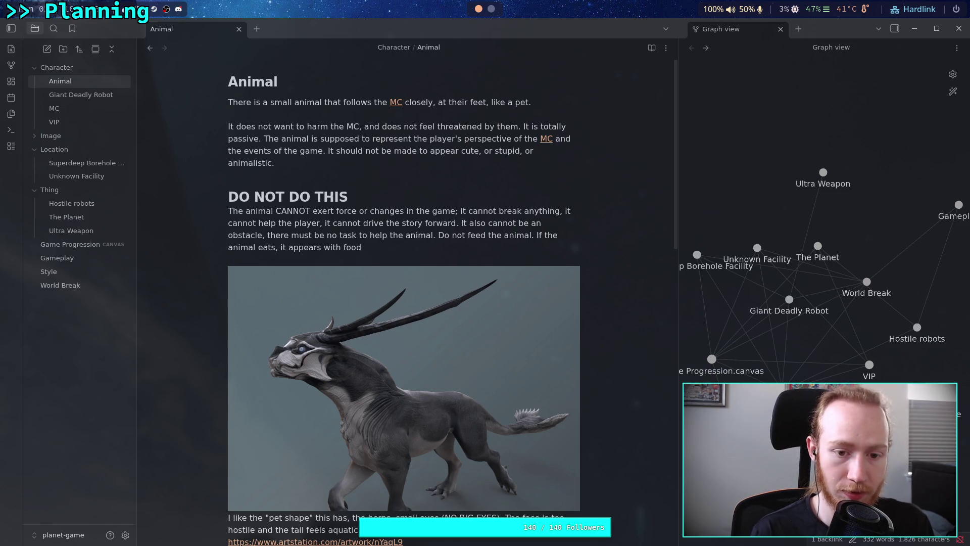
pyautogui.write('in its mouth.')
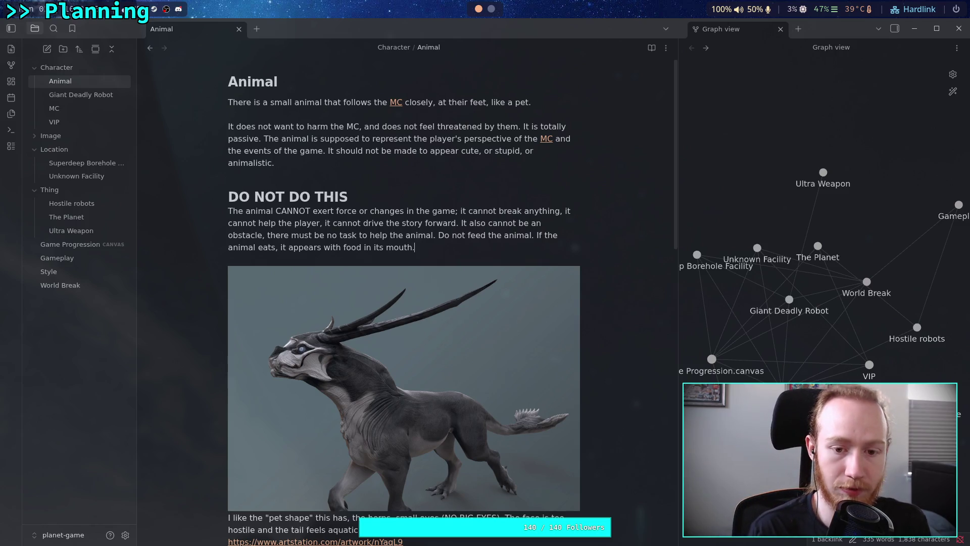
pyautogui.write('Ig')
pyautogui.press('BackSpace')
pyautogui.press('BackSpace')
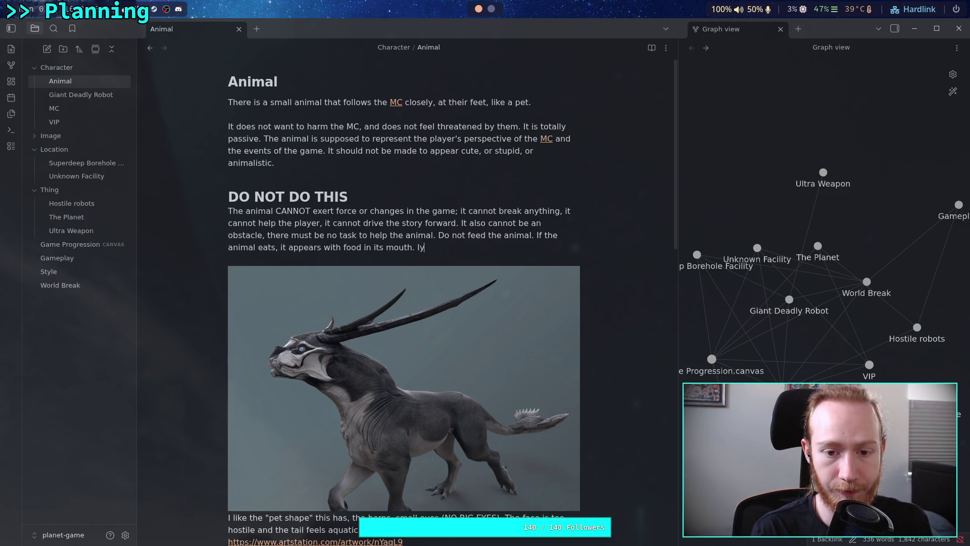
pyautogui.write('fit is ')
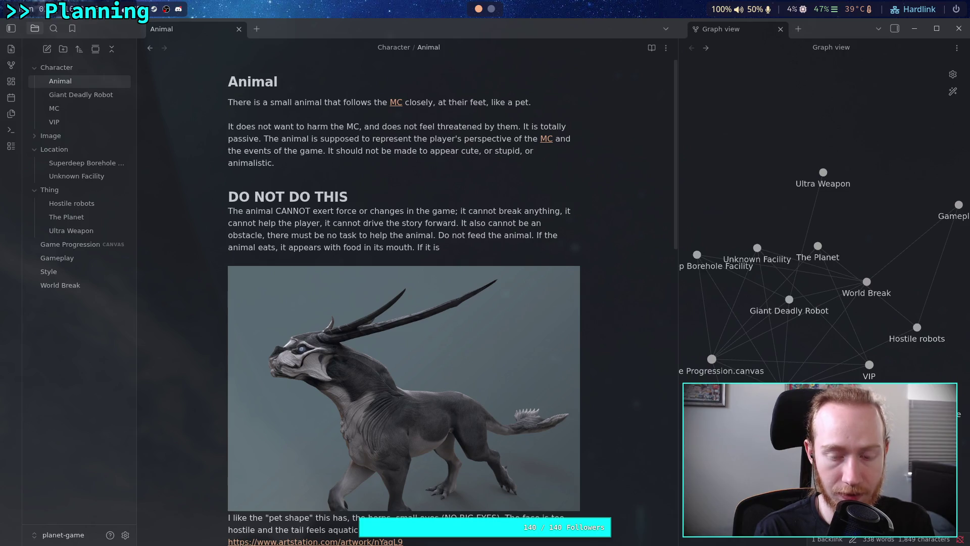
pyautogui.write(' in')
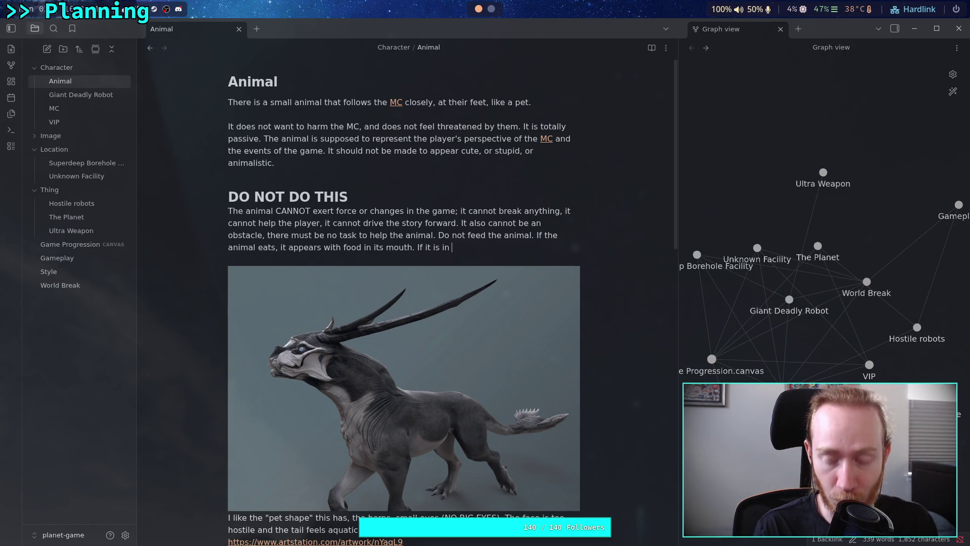
pyautogui.hotkey('ctrl', 'BackSpace')
pyautogui.hotkey('ctrl', 'BackSpace')
pyautogui.hotkey('ctrl', 'BackSpace')
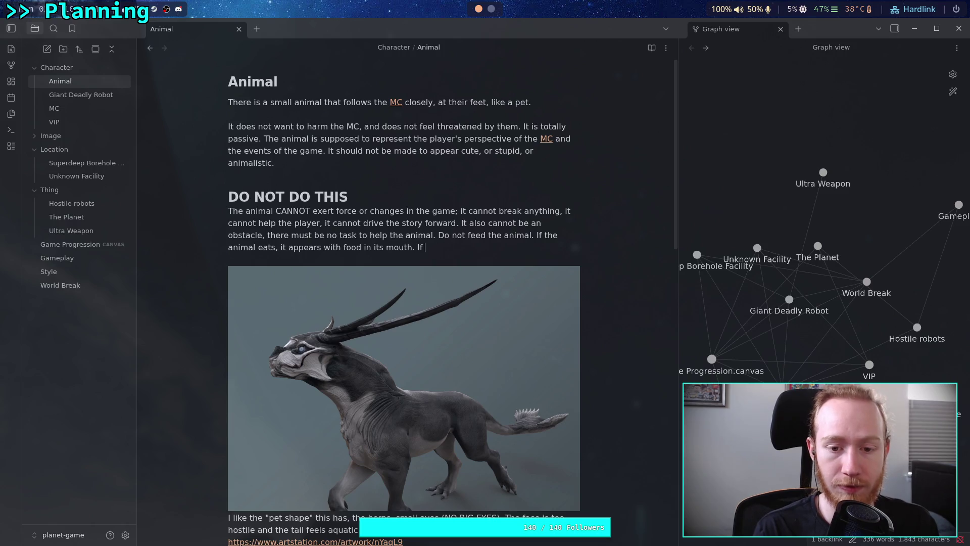
pyautogui.write('If the ')
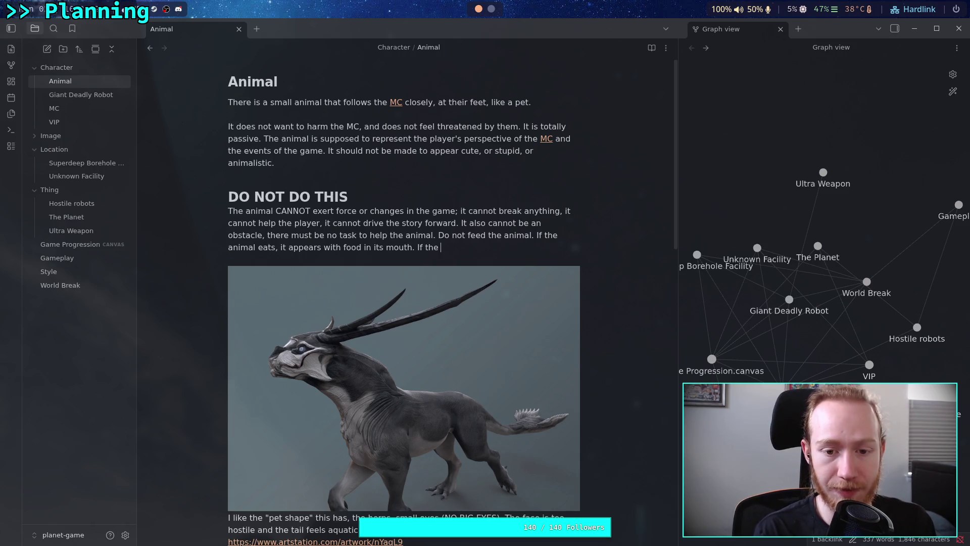
pyautogui.write('animal is in da')
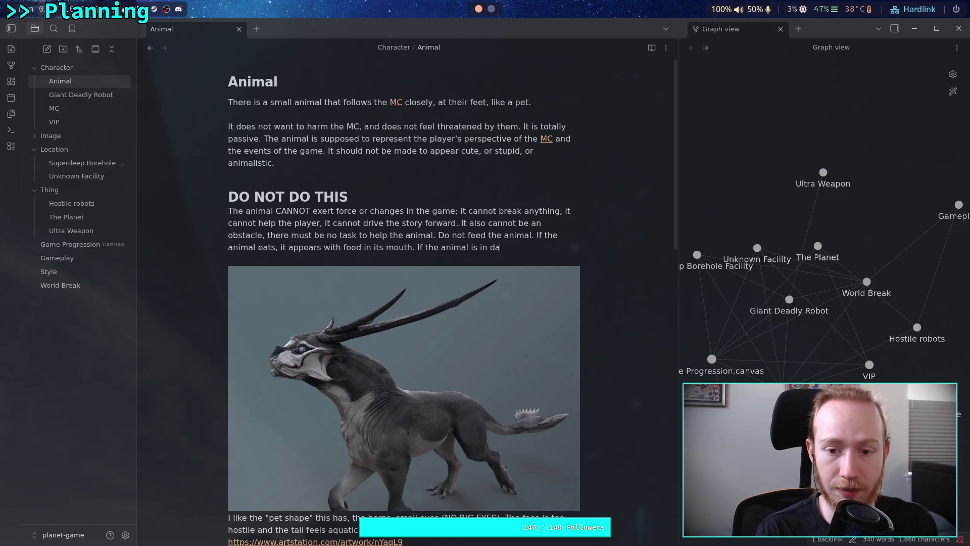
pyautogui.write('nger, it escapes')
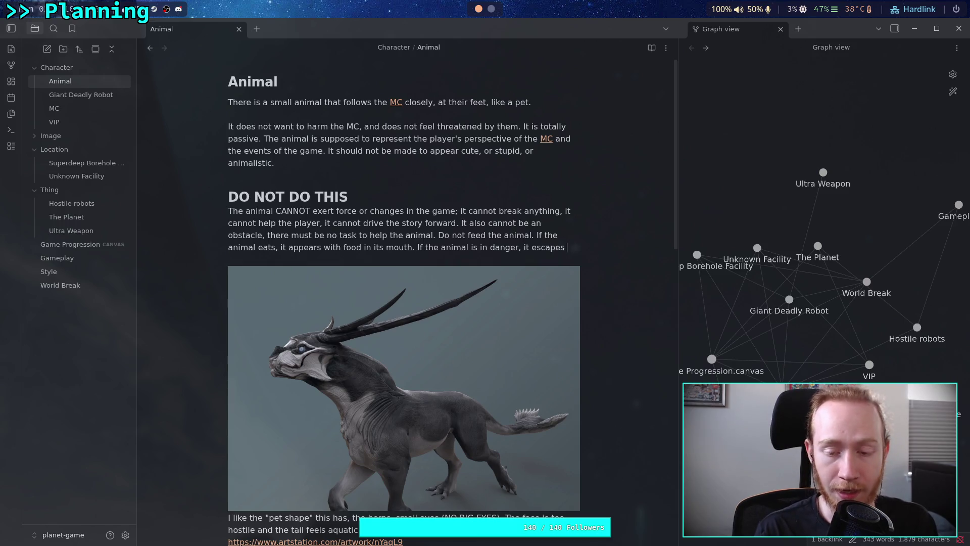
pyautogui.write('the ad')
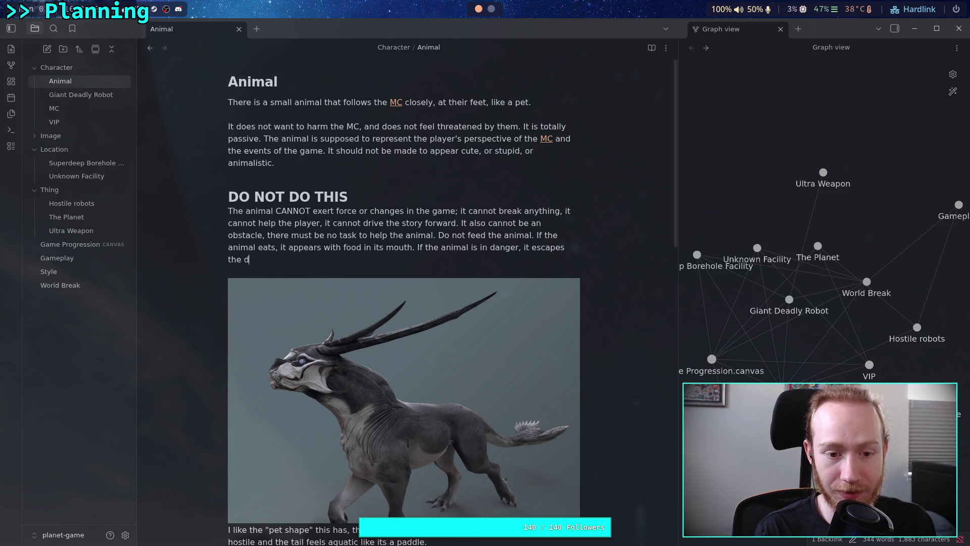
pyautogui.write('er o')
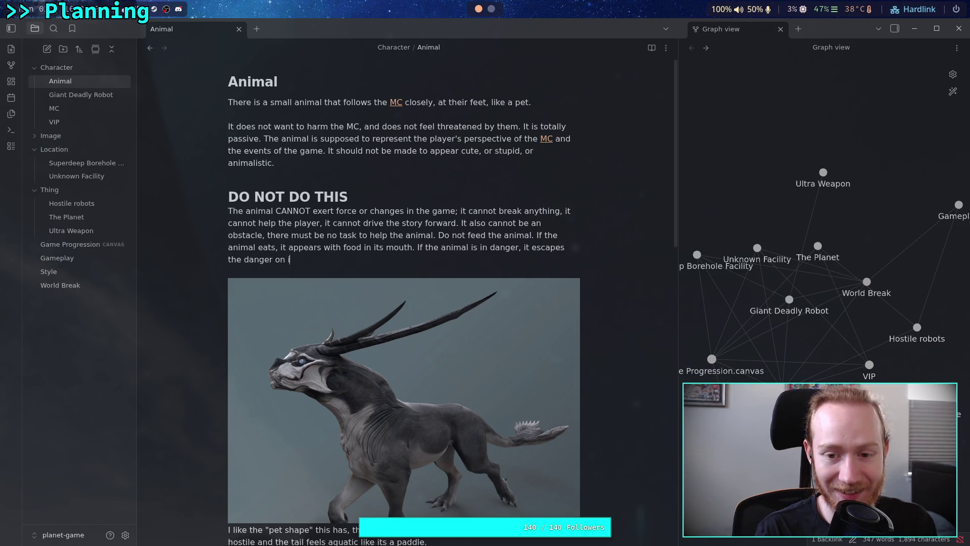
pyautogui.press('BackSpace')
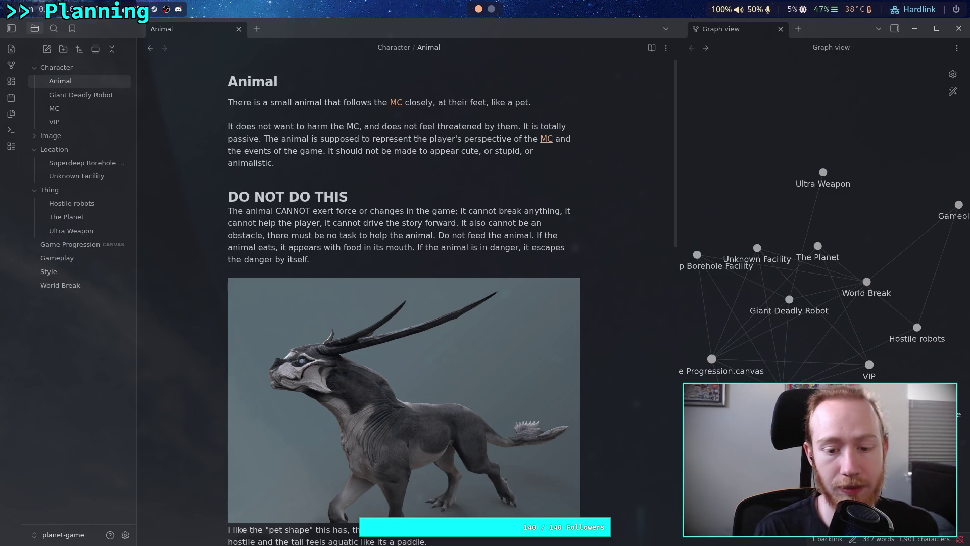
pyautogui.write(' If')
pyautogui.write(' the animal needs ')
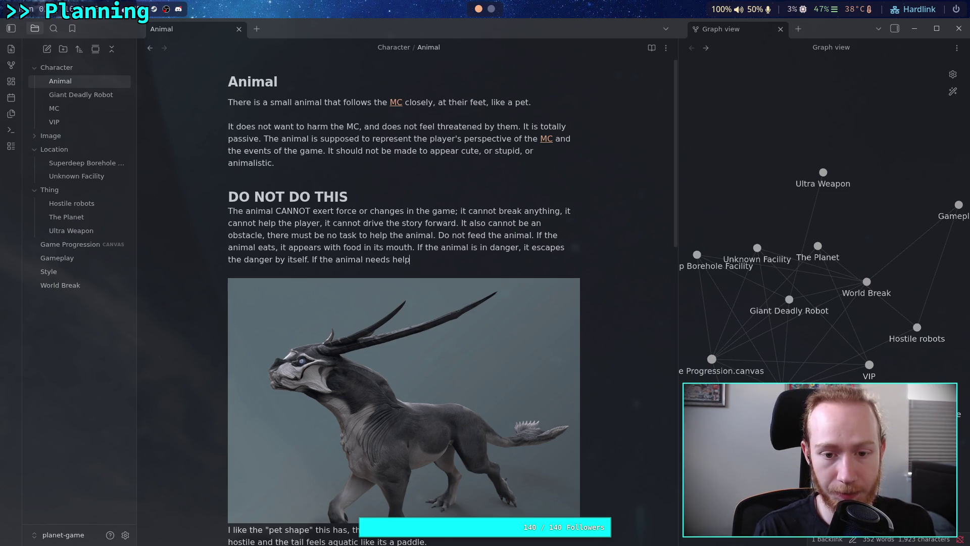
pyautogui.write('helps itself')
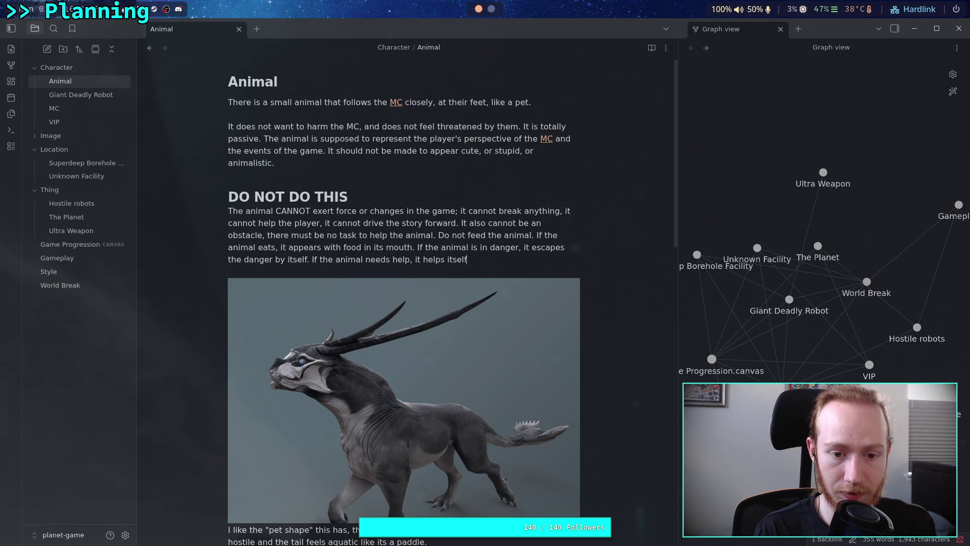
pyautogui.press('BackSpace')
pyautogui.press('BackSpace')
pyautogui.press('BackSpace')
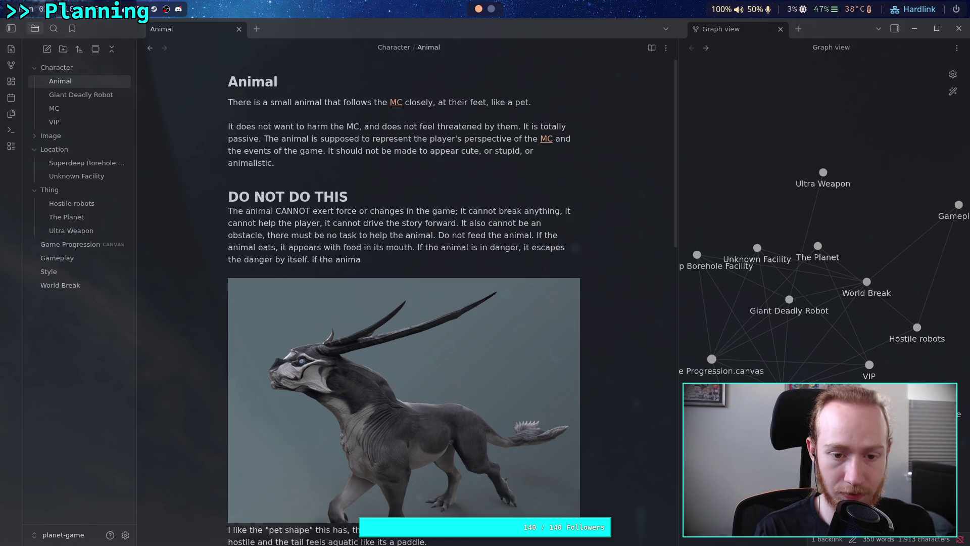
pyautogui.hotkey('ctrl', 'z')
pyautogui.write('l needs help, it helps itself, or it is ignored.')
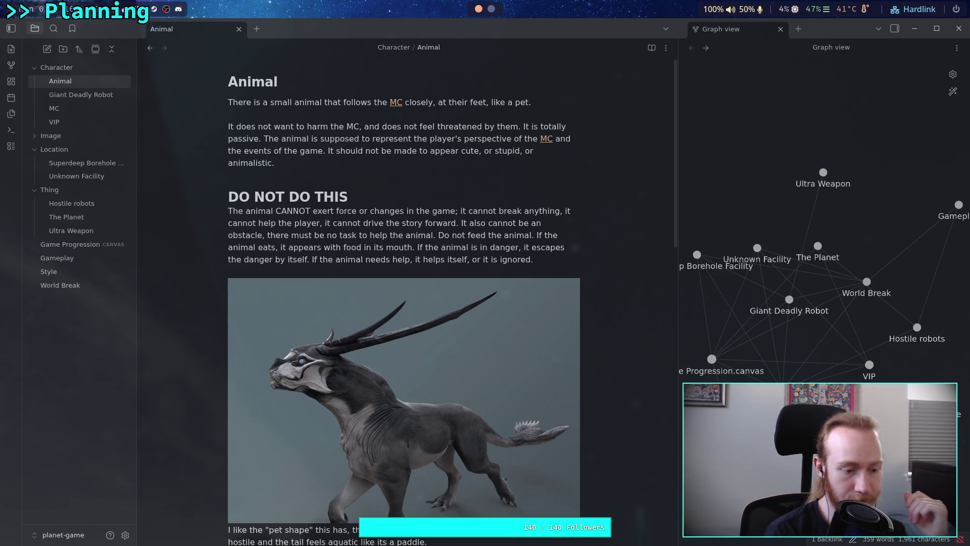
# - Insert a '# Concept Art' heading and blank line between the rules paragraph and the images
pyautogui.press('Return')
pyautogui.press('Return')
pyautogui.write('# ')
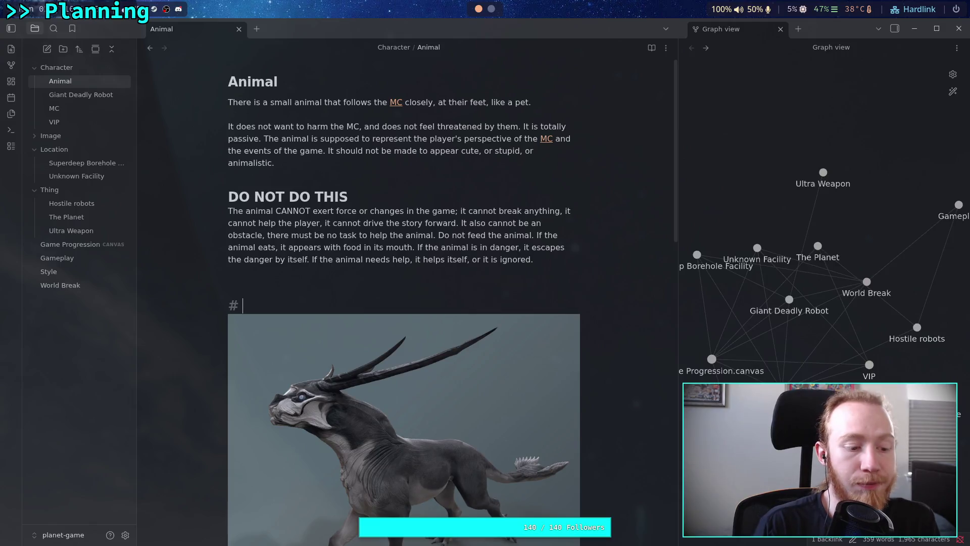
pyautogui.write('Concept Art')
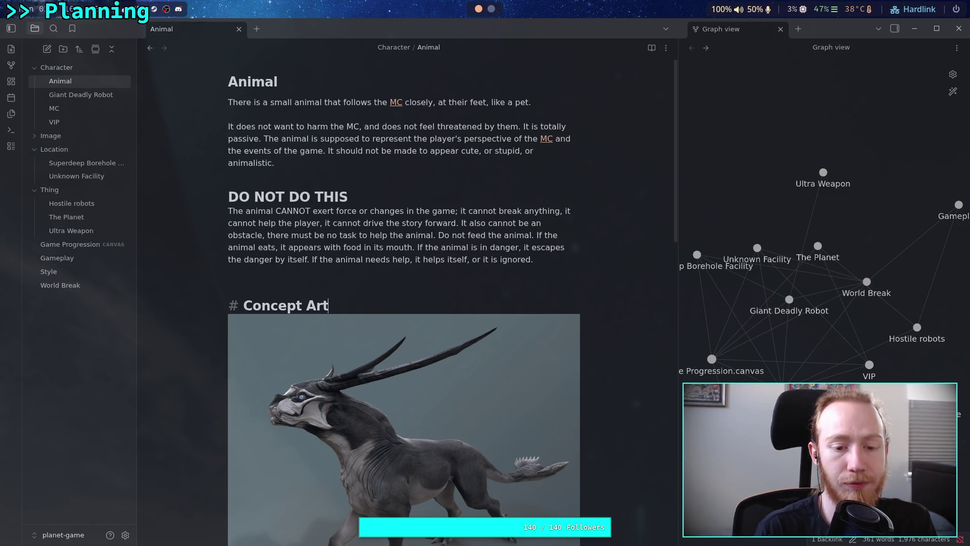
pyautogui.press('Return')
pyautogui.scroll(-5, 355, 354)
pyautogui.scroll(-1, 355, 355)
pyautogui.scroll(5, 349, 364)
pyautogui.scroll(-4, 339, 379)
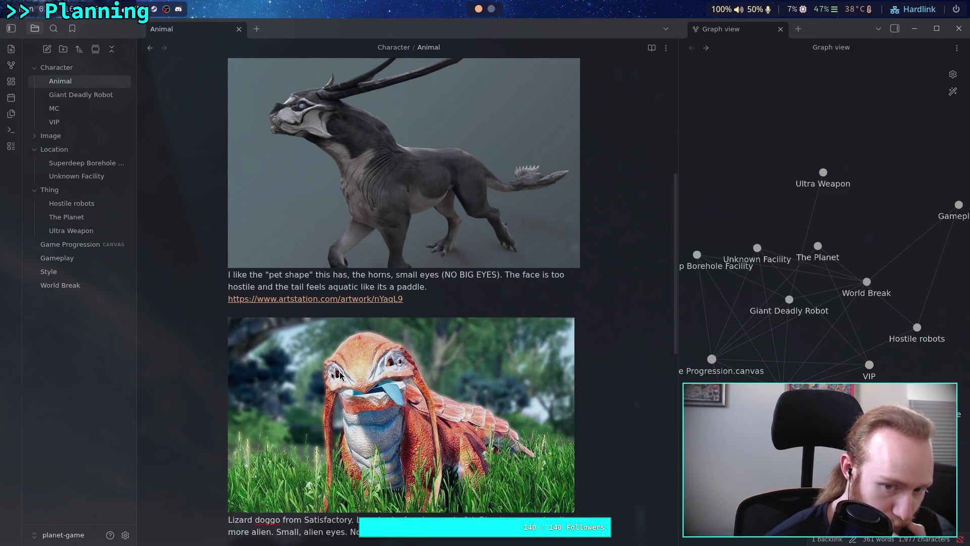
pyautogui.scroll(5, 340, 374)
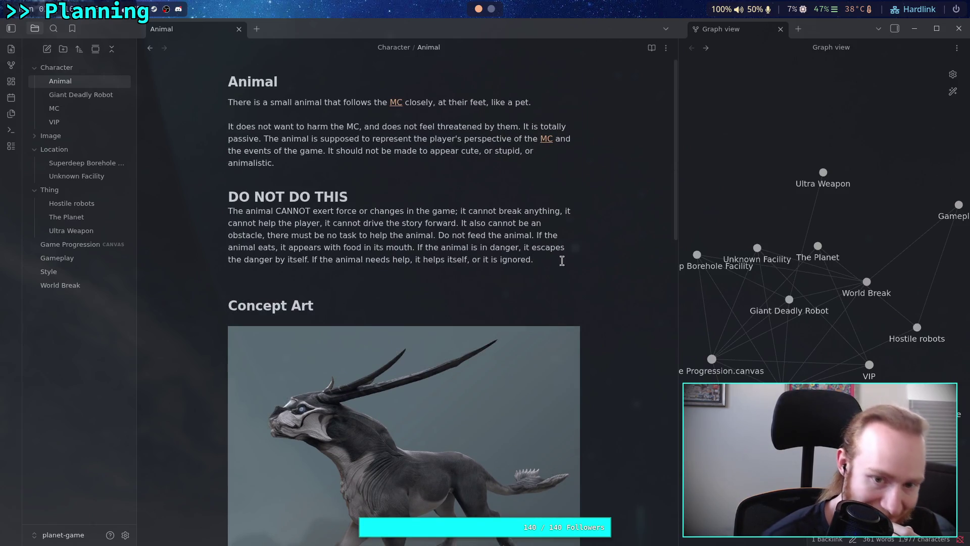
pyautogui.click(562, 261)
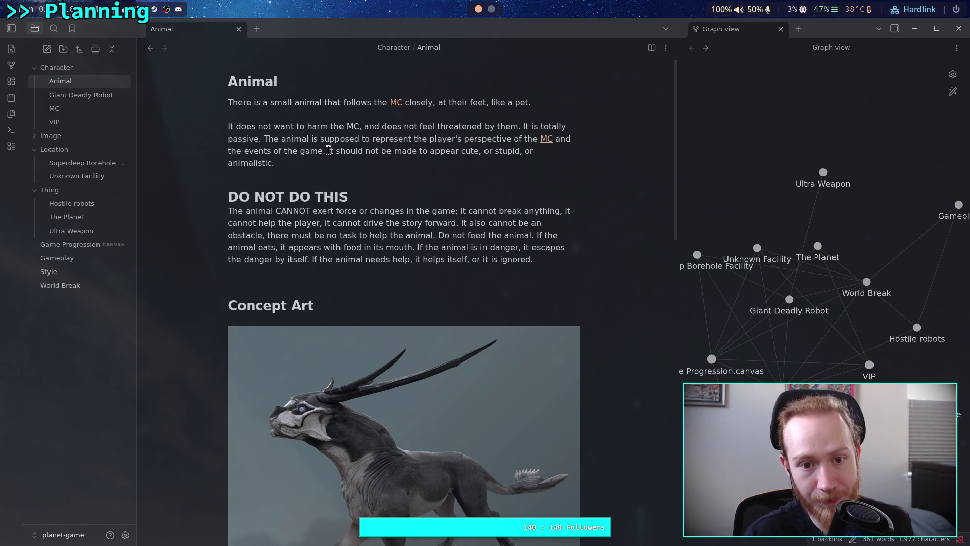
# - Move the 'should not appear cute or stupid' sentence to the start of the DO NOT DO THIS paragraph
pyautogui.moveTo(328, 151); pyautogui.dragTo(273, 165)
pyautogui.hotkey('ctrl', 'c')
pyautogui.rightClick(272, 166)
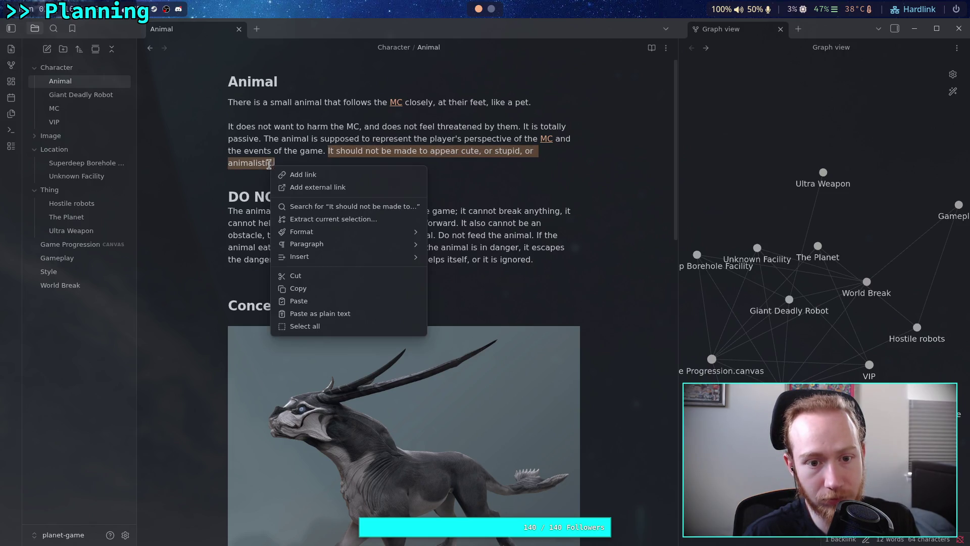
pyautogui.click(317, 276)
pyautogui.click(228, 202)
pyautogui.hotkey('ctrl', 'v')
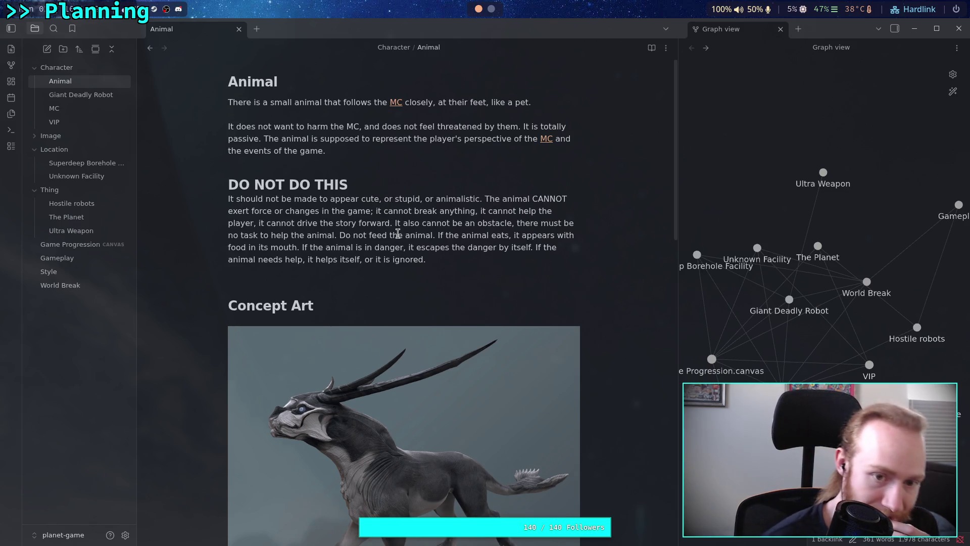
# - Replace 'animalistic' in the moved sentence with 'as an animal in the wild'
pyautogui.doubleClick(469, 201)
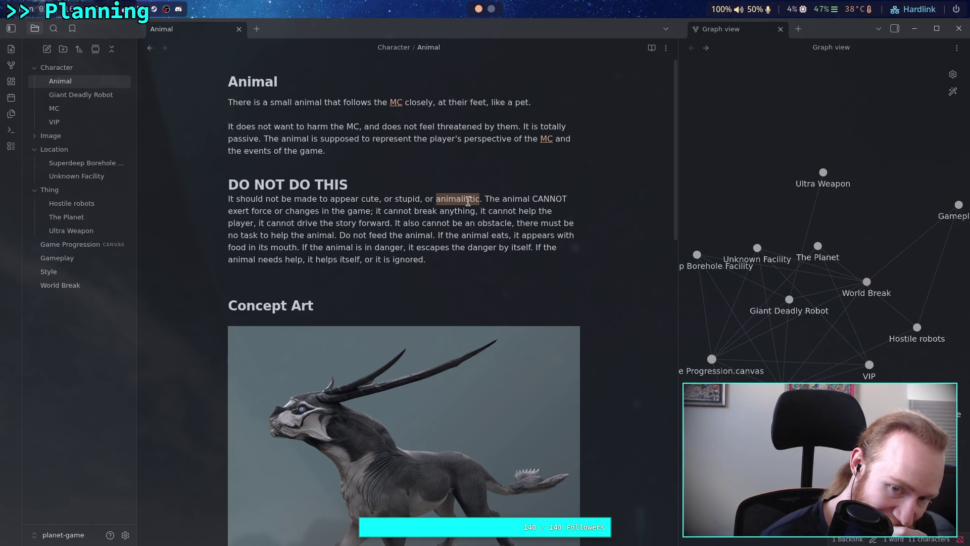
pyautogui.write('bar')
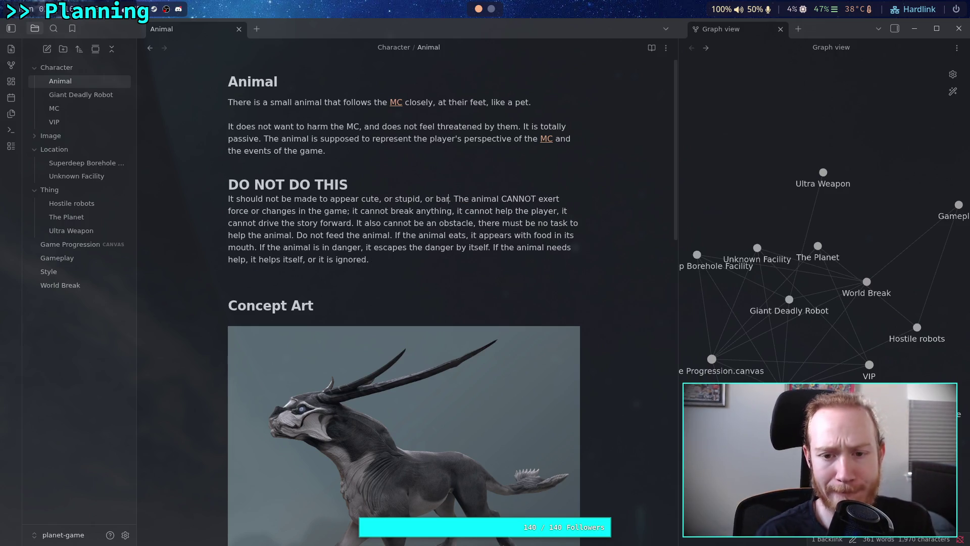
pyautogui.press('BackSpace')
pyautogui.press('BackSpace')
pyautogui.write('as an animal')
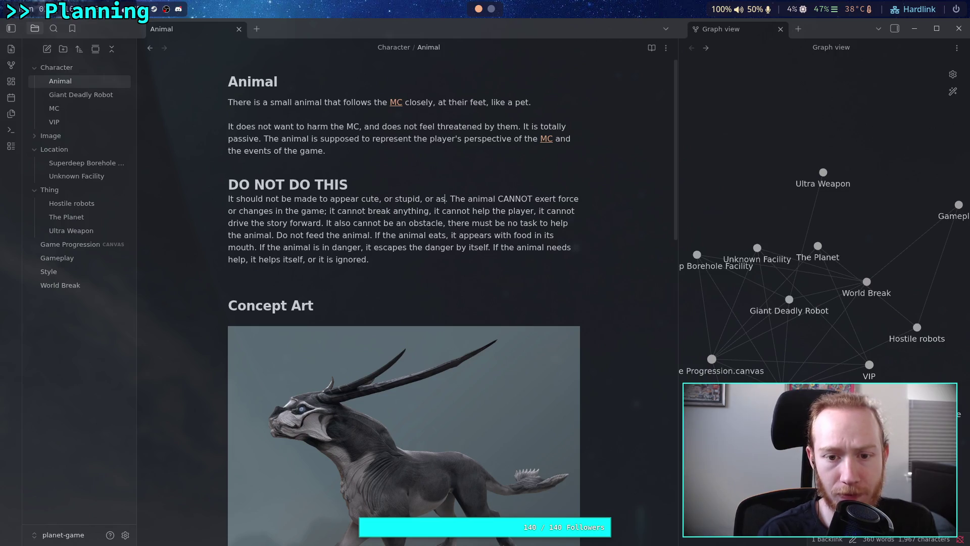
pyautogui.write(' in the w')
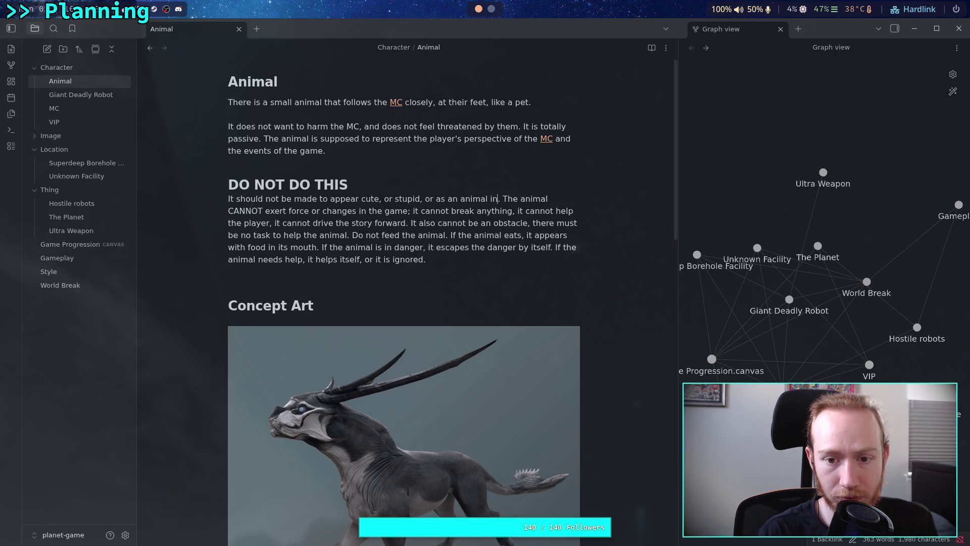
pyautogui.write('ild')
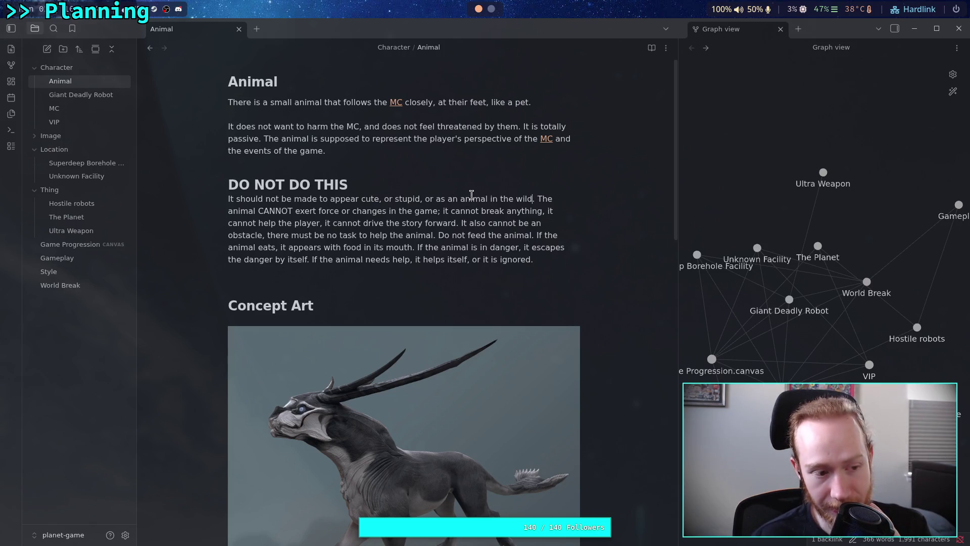
pyautogui.click(537, 199)
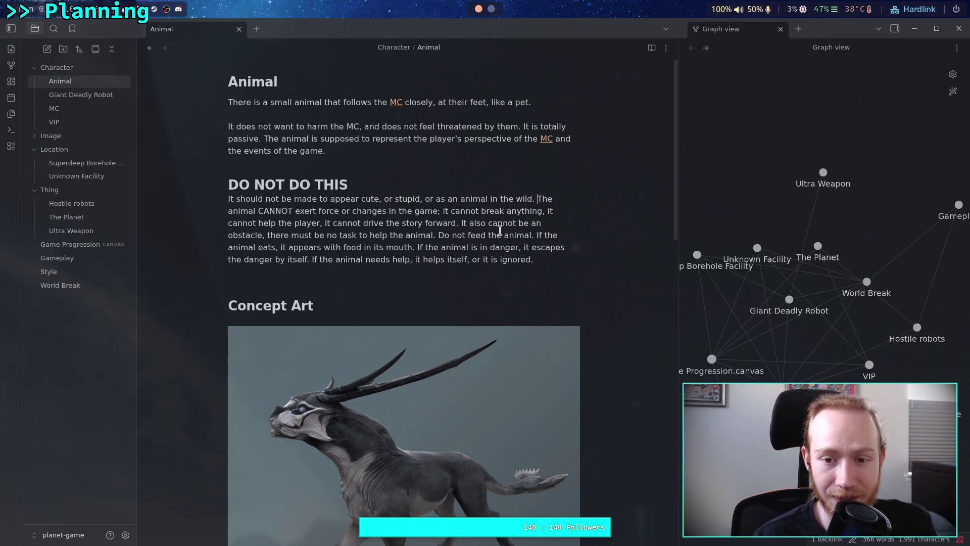
# - Reposition the Unknown Facility node in the graph view beside the Animal note
pyautogui.moveTo(534, 260)
pyautogui.mouseDown()
pyautogui.moveTo(352, 223)
pyautogui.moveTo(509, 198)
pyautogui.moveTo(416, 223)
pyautogui.moveTo(323, 224)
pyautogui.mouseUp()
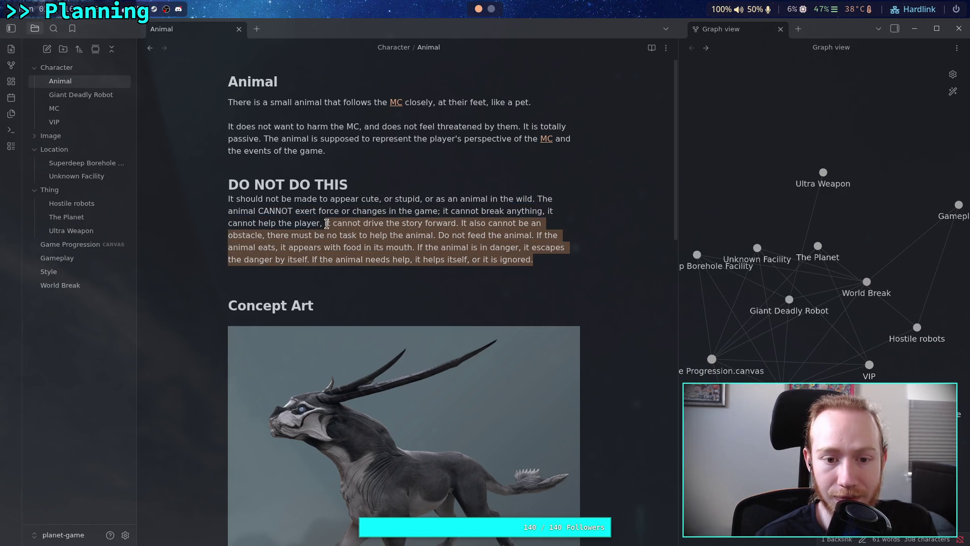
pyautogui.click(327, 223)
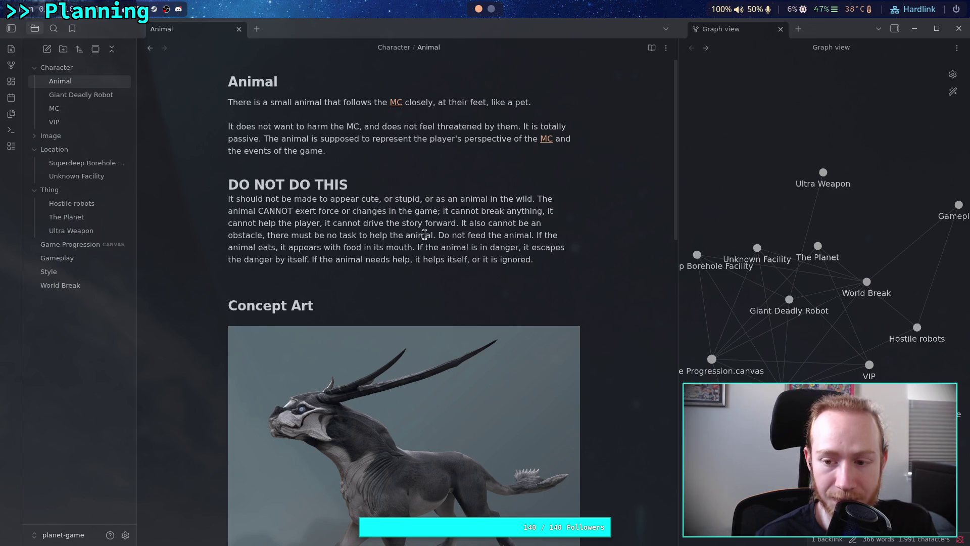
pyautogui.moveTo(757, 247)
pyautogui.mouseDown()
pyautogui.moveTo(768, 308)
pyautogui.moveTo(820, 361)
pyautogui.moveTo(781, 331)
pyautogui.mouseUp()
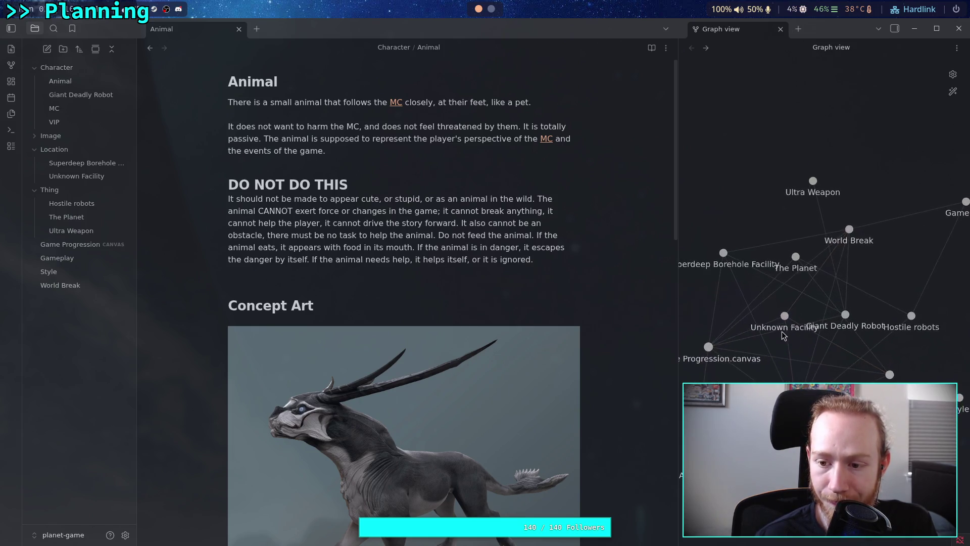
pyautogui.click(442, 224)
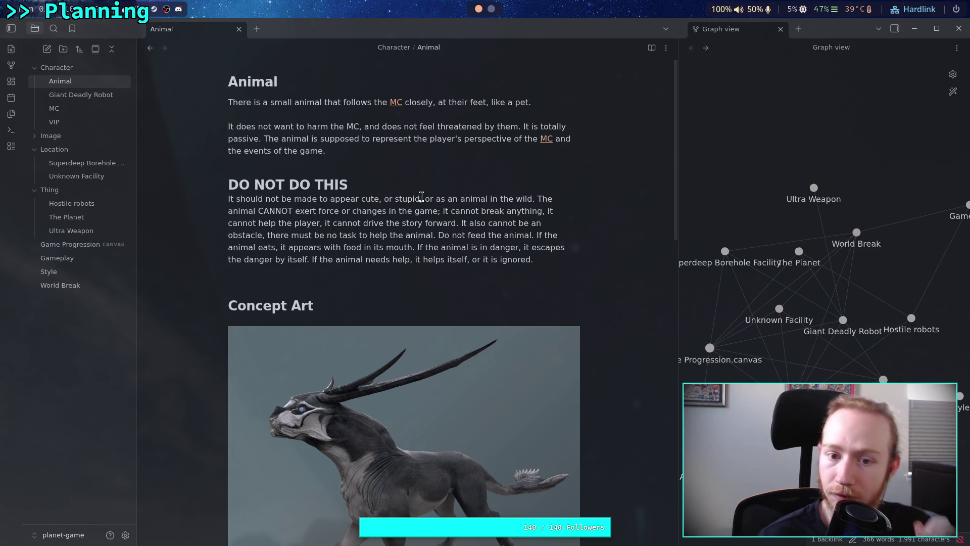
# - Drop the 'or' before 'stupid' and add 'or helpless' after it in the opening sentence
pyautogui.moveTo(383, 199); pyautogui.dragTo(394, 199)
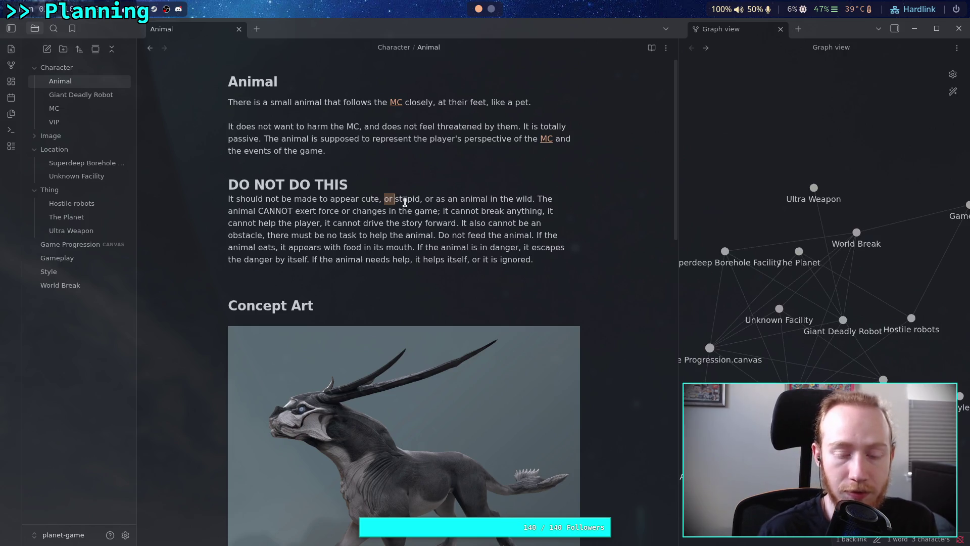
pyautogui.press('BackSpace')
pyautogui.hotkey('ctrl', 'Right')
pyautogui.write('or helple')
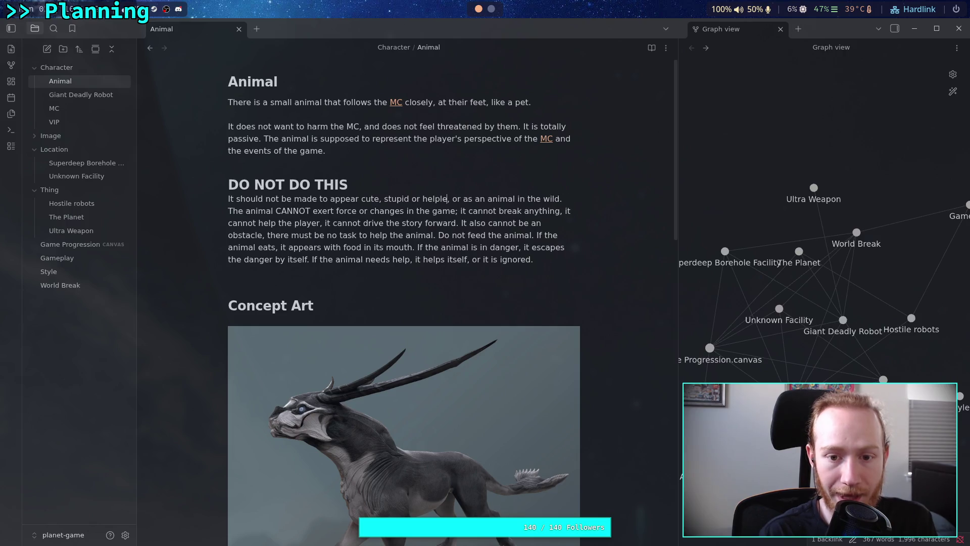
pyautogui.write('ss')
pyautogui.hotkey('ctrl', 'Right')
pyautogui.hotkey('ctrl', 'Right')
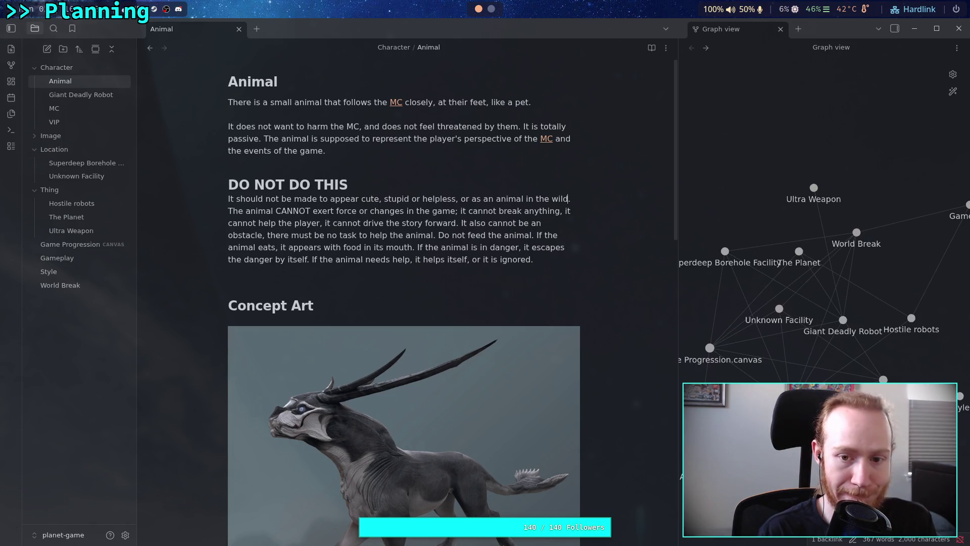
pyautogui.write('doing crazy ')
pyautogui.write('thing')
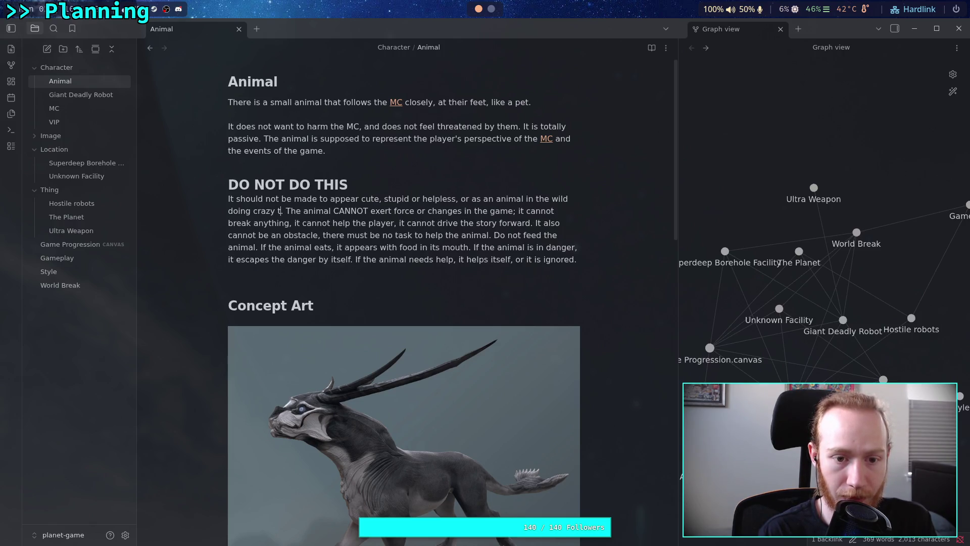
pyautogui.press('BackSpace')
pyautogui.press('BackSpace')
pyautogui.press('BackSpace')
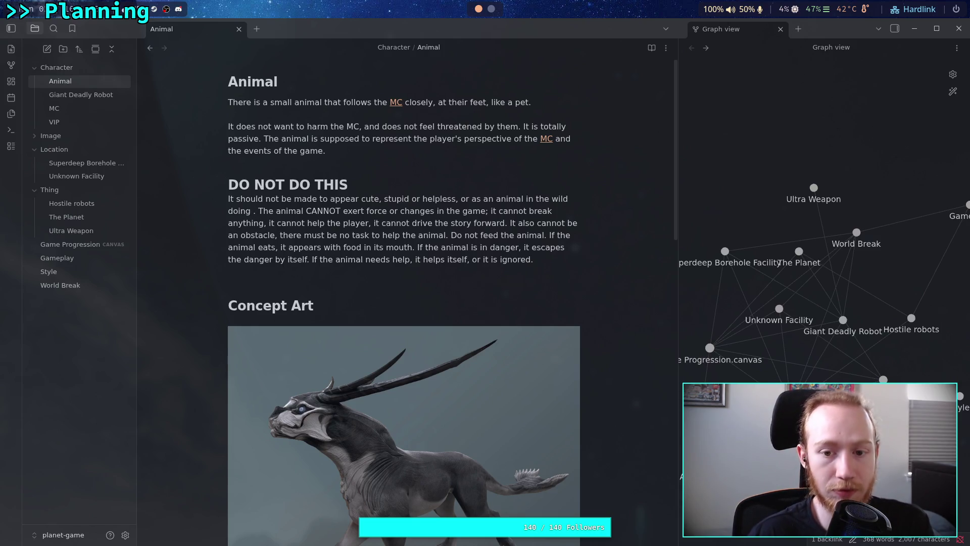
pyautogui.press('BackSpace')
pyautogui.hotkey('ctrl', 'BackSpace')
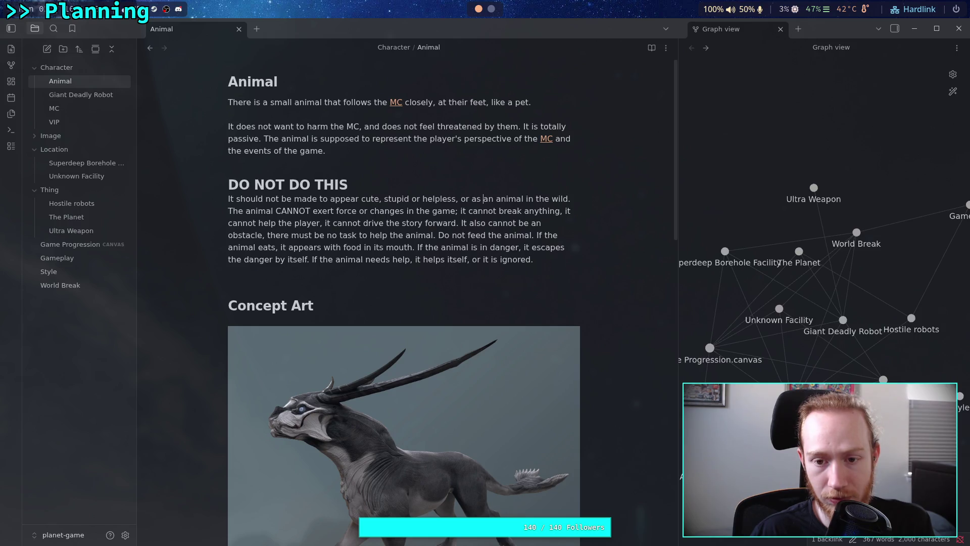
# - Change 'as an animal in the wild' to 'animalistic' and put a comma after 'stupid'
pyautogui.press('Right')
pyautogui.press('Delete')
pyautogui.press('Delete')
pyautogui.press('Delete')
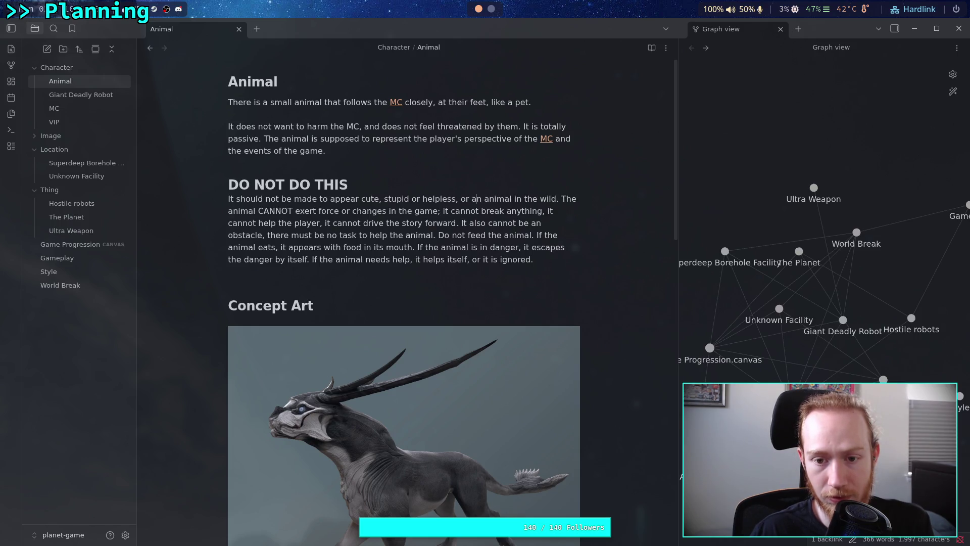
pyautogui.press('BackSpace')
pyautogui.press('BackSpace')
pyautogui.press('Delete')
pyautogui.hotkey('ctrl', 'Right')
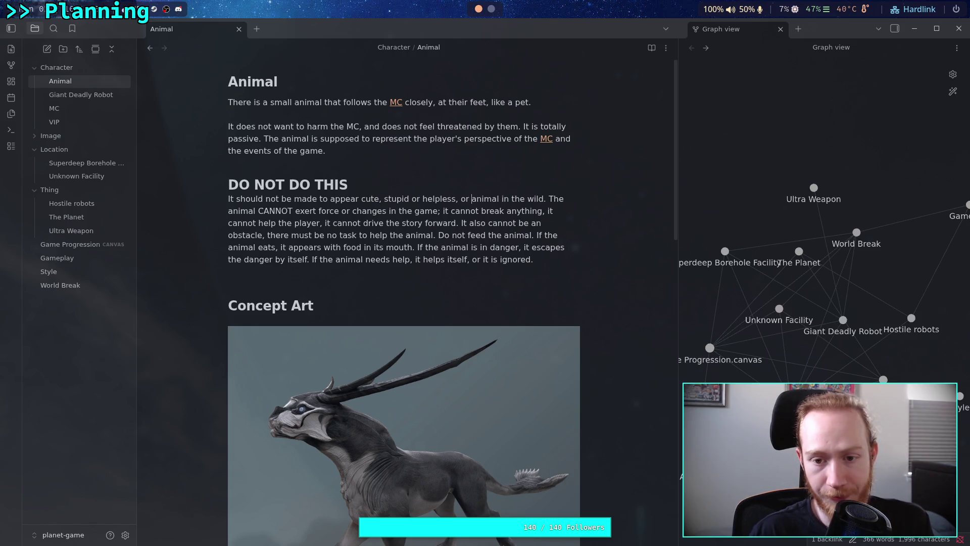
pyautogui.write('istic')
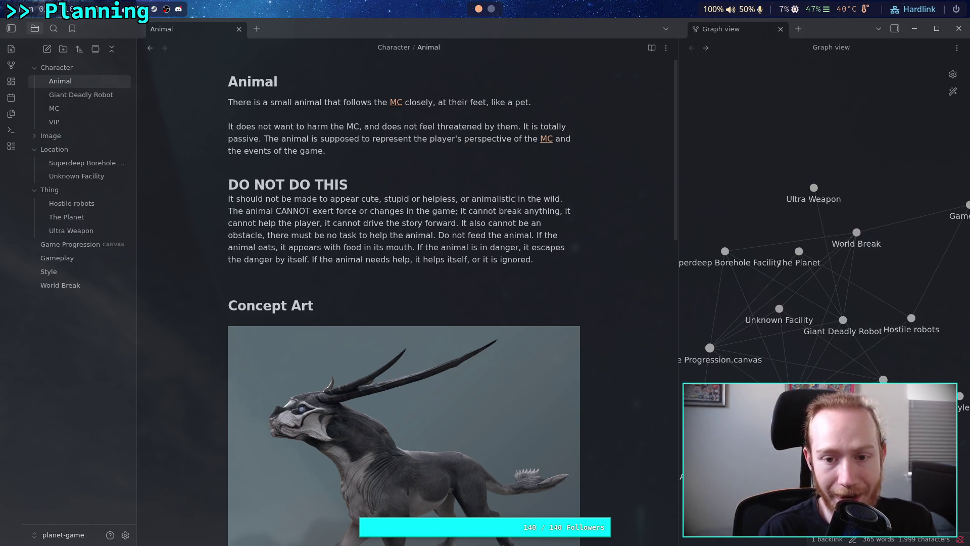
pyautogui.press('Delete')
pyautogui.press('Delete')
pyautogui.press('Delete')
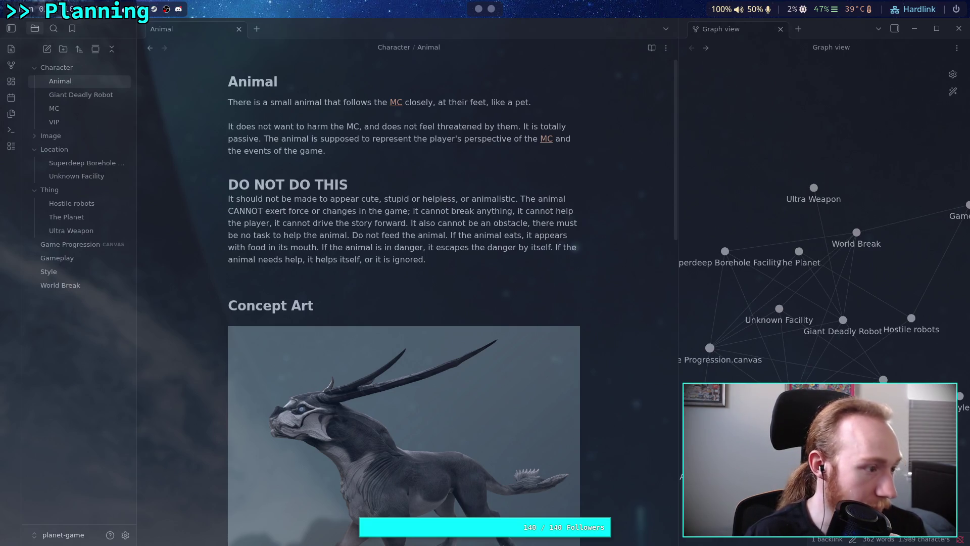
pyautogui.click(500, 204)
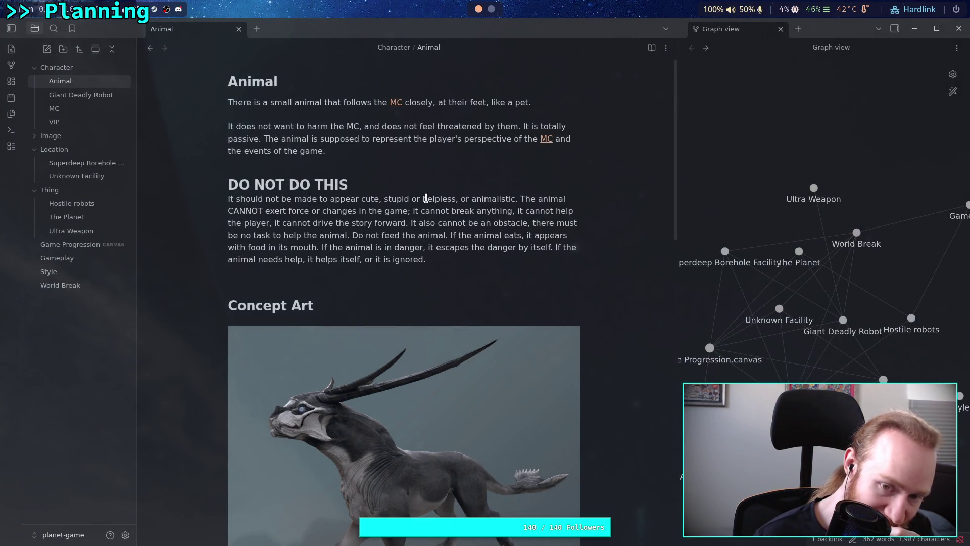
pyautogui.click(411, 198)
pyautogui.write(',')
pyautogui.press('Delete')
pyautogui.press('Delete')
pyautogui.press('Delete')
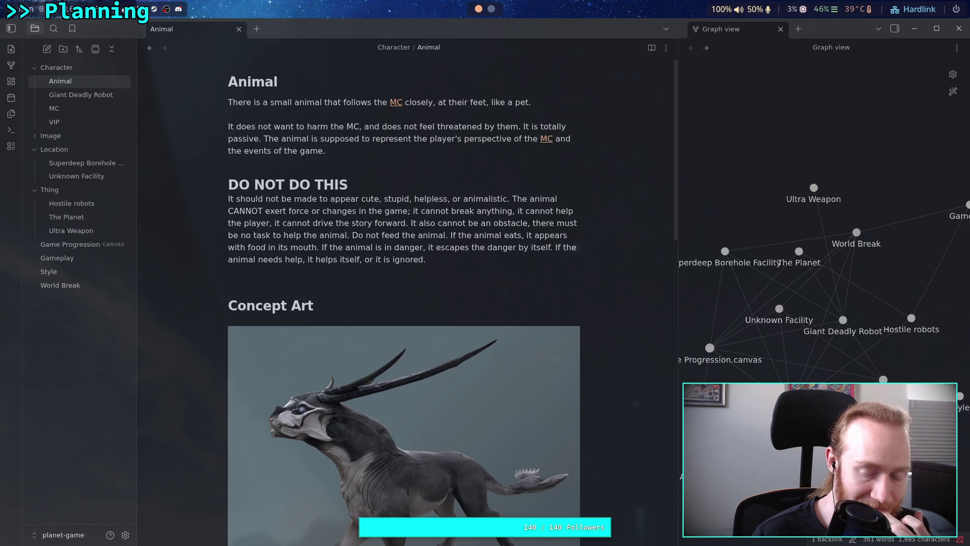
# - Delete the blank line under the rules; append 'It is highly intelligent compared to most animals on Earth.' to the intro
pyautogui.click(325, 277)
pyautogui.press('BackSpace')
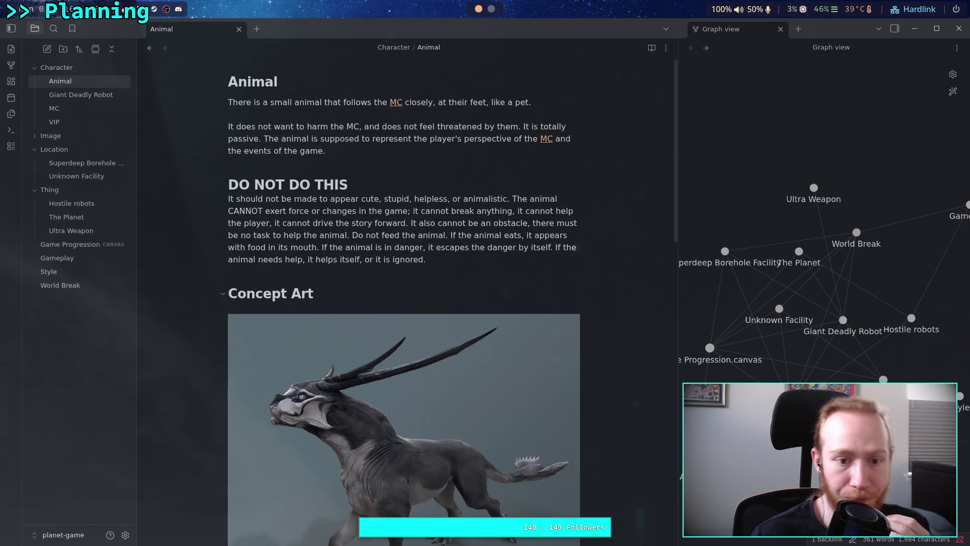
pyautogui.click(322, 159)
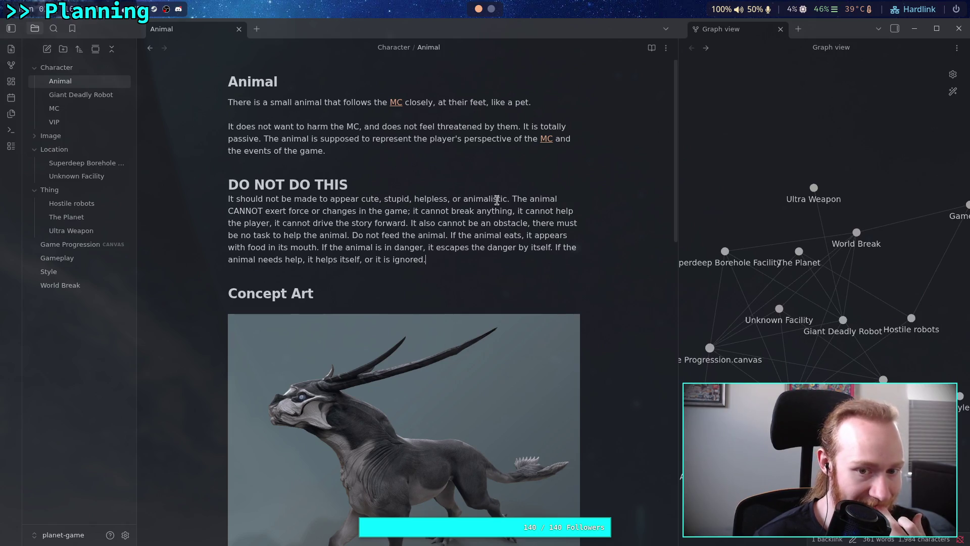
pyautogui.click(446, 155)
pyautogui.write('It is a')
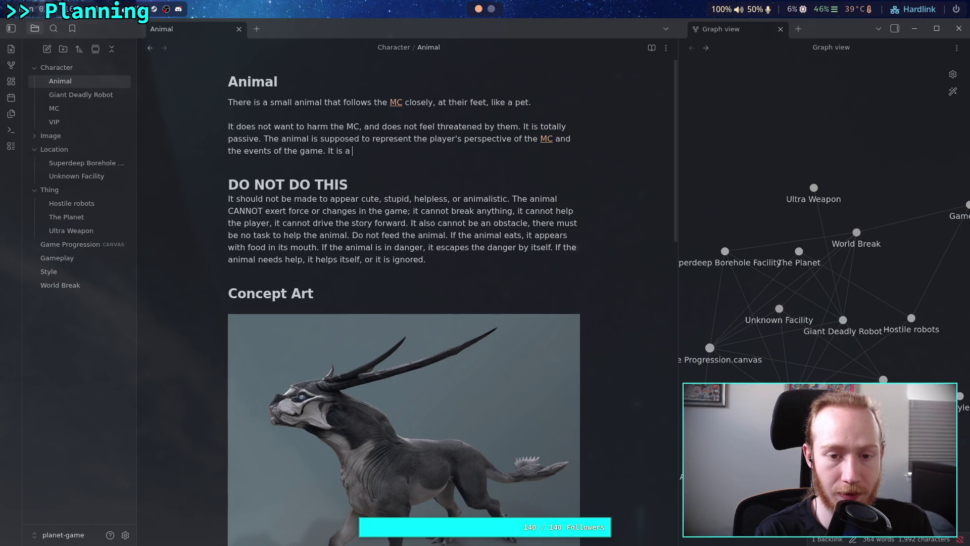
pyautogui.press('BackSpace')
pyautogui.press('BackSpace')
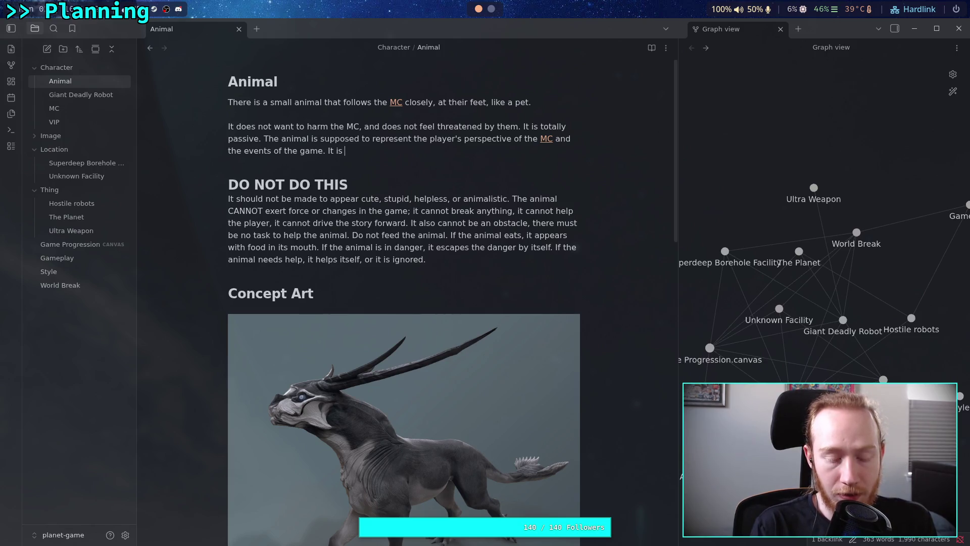
pyautogui.press('BackSpace')
pyautogui.write('ma')
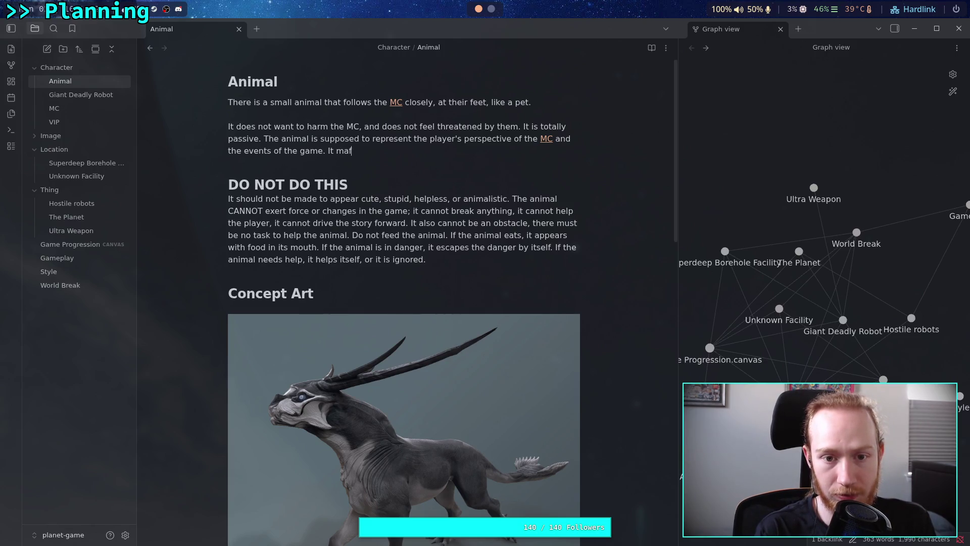
pyautogui.write('y be as')
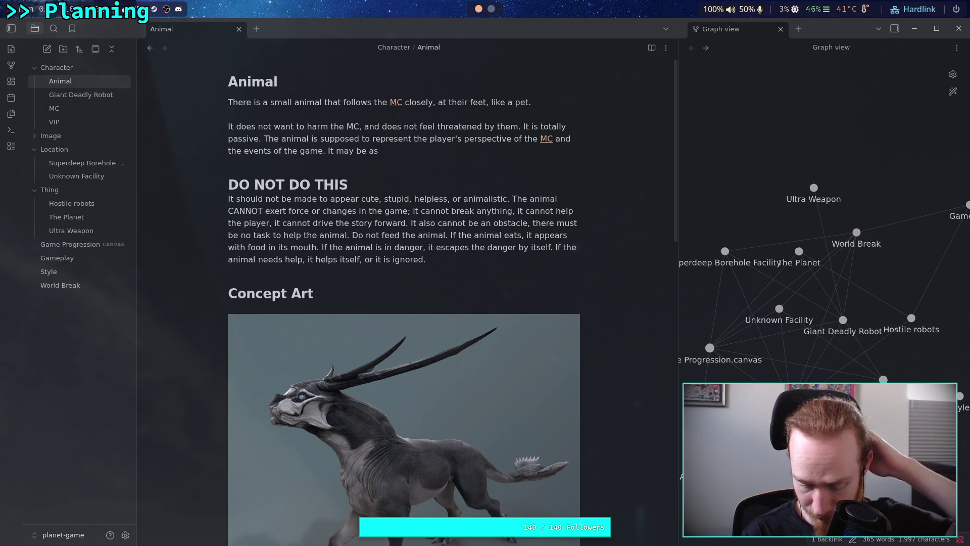
pyautogui.press('BackSpace')
pyautogui.press('BackSpace')
pyautogui.press('BackSpace')
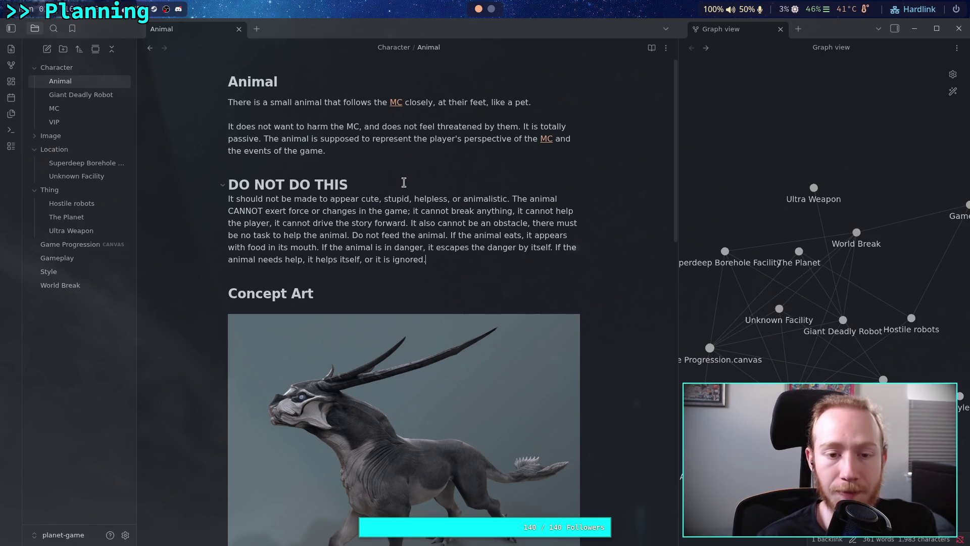
pyautogui.write(' I')
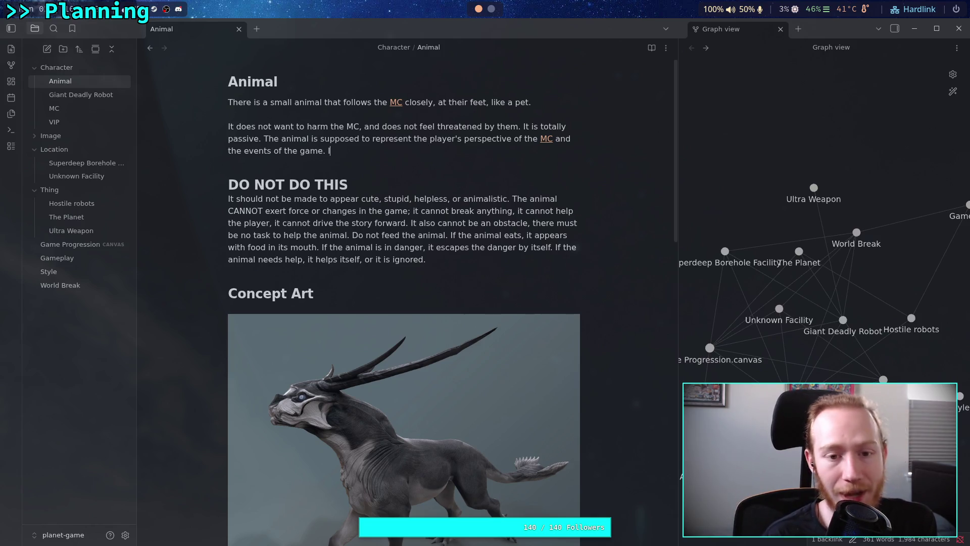
pyautogui.write('t is high')
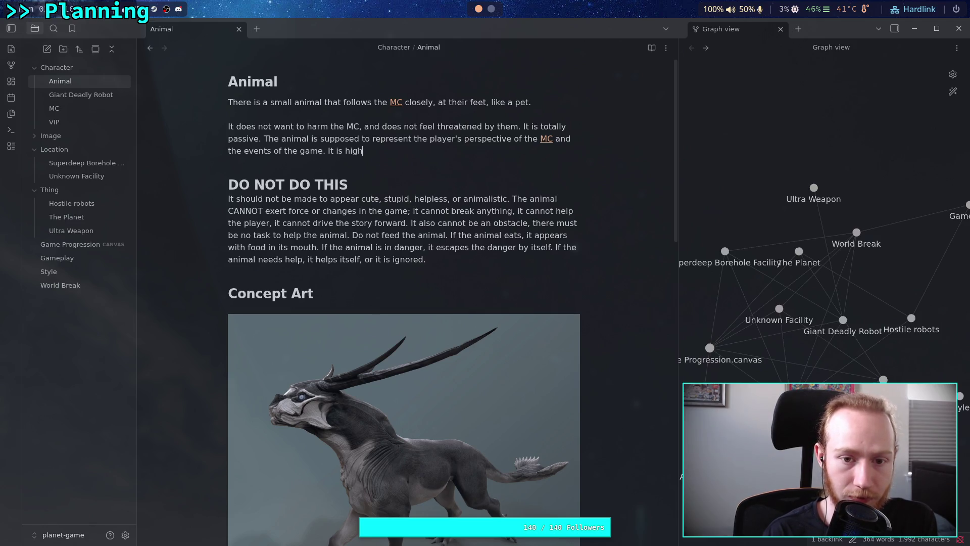
pyautogui.write('ly intelligent')
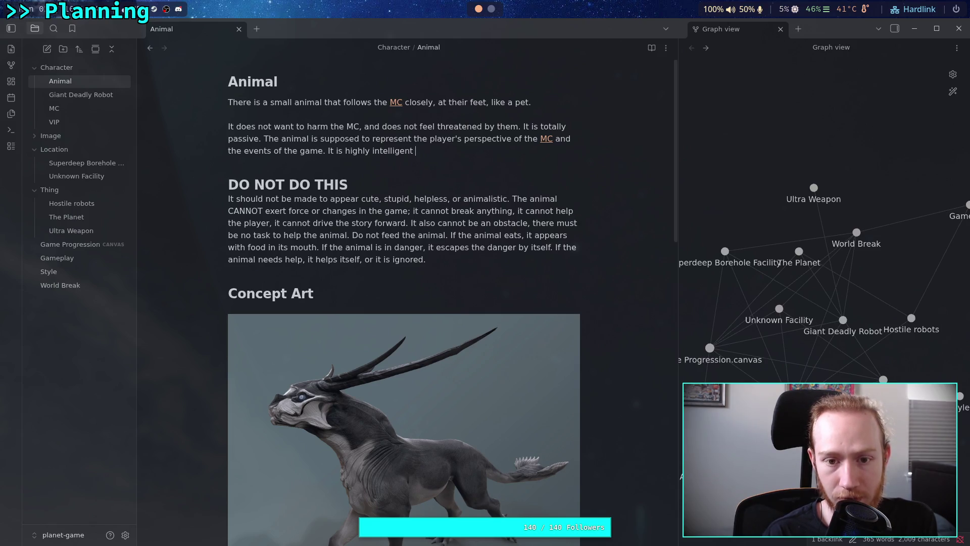
pyautogui.write('f')
pyautogui.write('relative ')
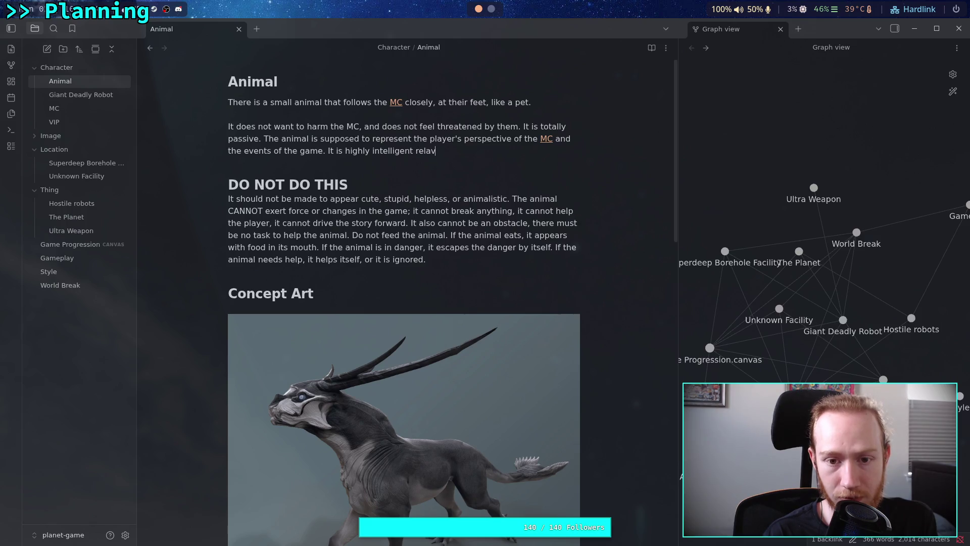
pyautogui.write('to ')
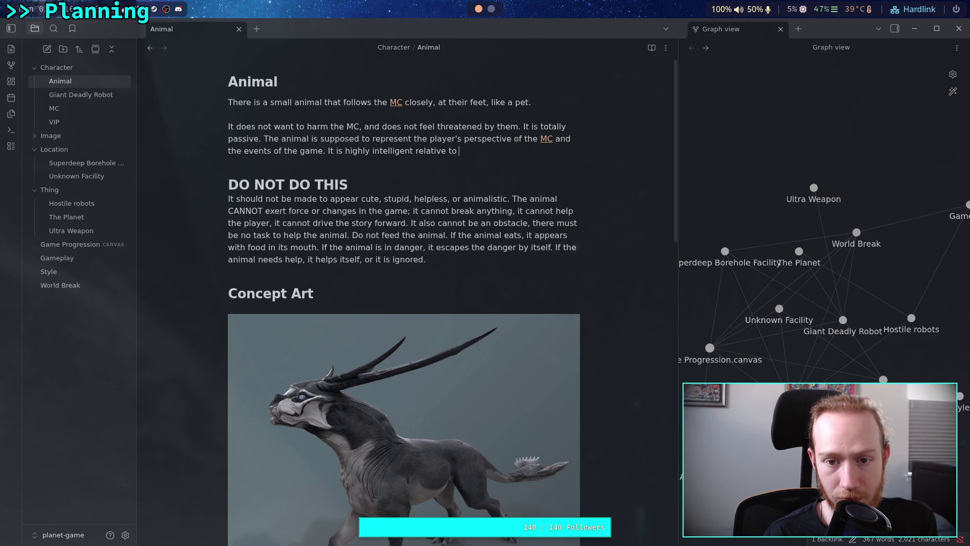
pyautogui.write('most')
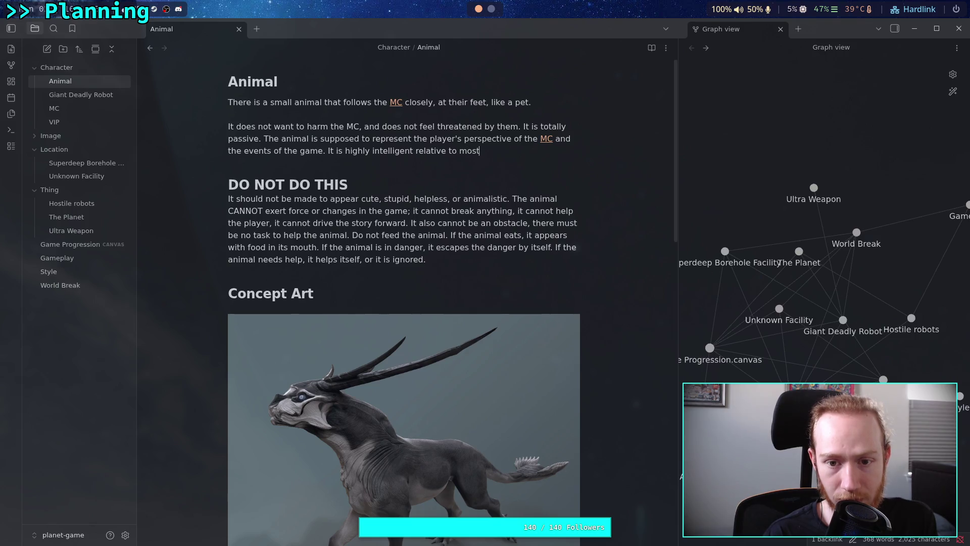
pyautogui.write(' animals onEarth.')
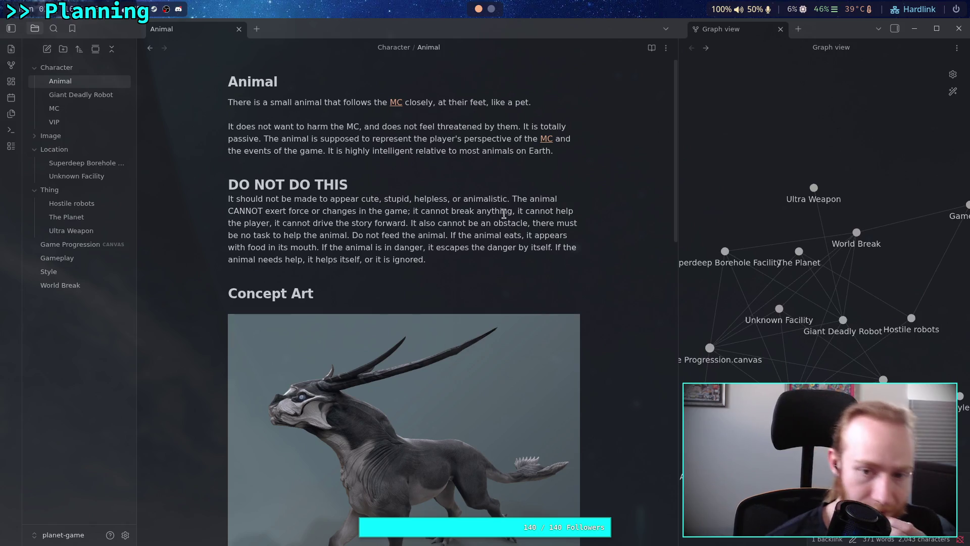
pyautogui.doubleClick(429, 151)
pyautogui.write('compared')
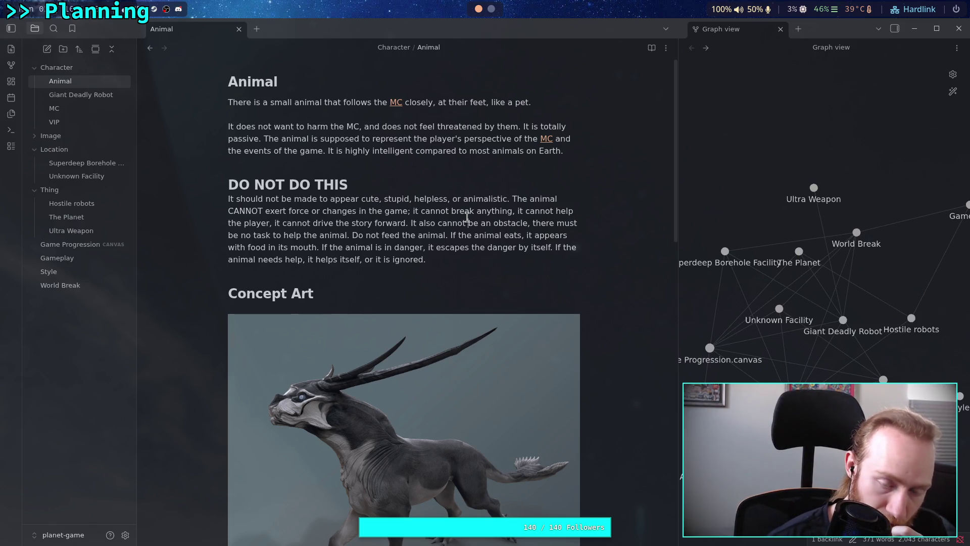
pyautogui.scroll(-15, 467, 218)
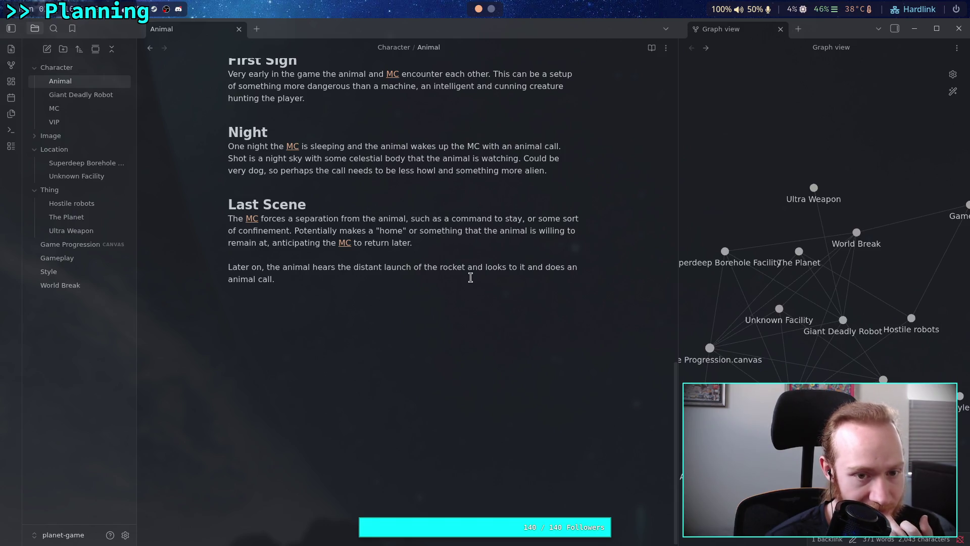
# - Append 'It is the final perspective from the surface of the planet.' to Last Scene, then open The Planet
pyautogui.scroll(2, 471, 277)
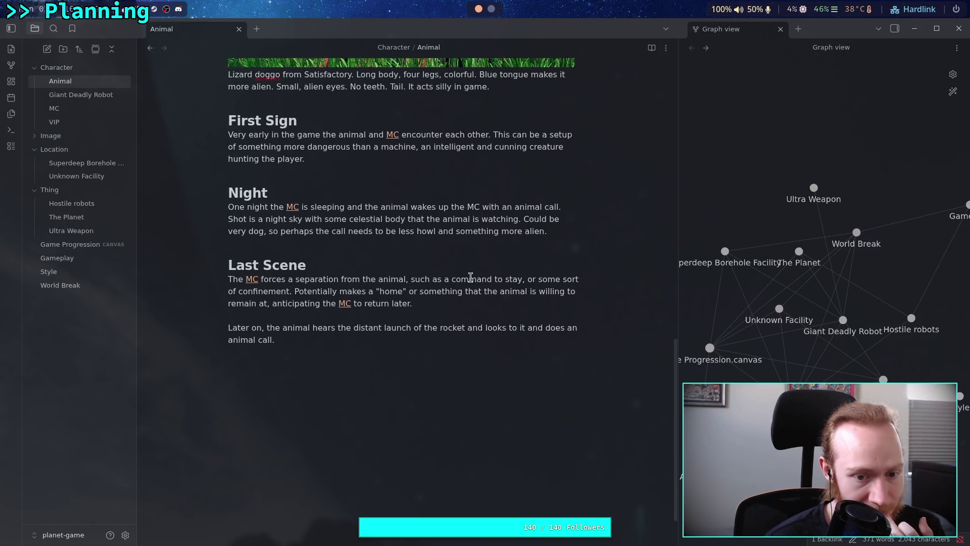
pyautogui.write('It is ')
pyautogui.write('the fi')
pyautogui.write('nal ')
pyautogui.write('shot')
pyautogui.write(' on the')
pyautogui.press('BackSpace')
pyautogui.press('BackSpace')
pyautogui.press('BackSpace')
pyautogui.write('perspective fro')
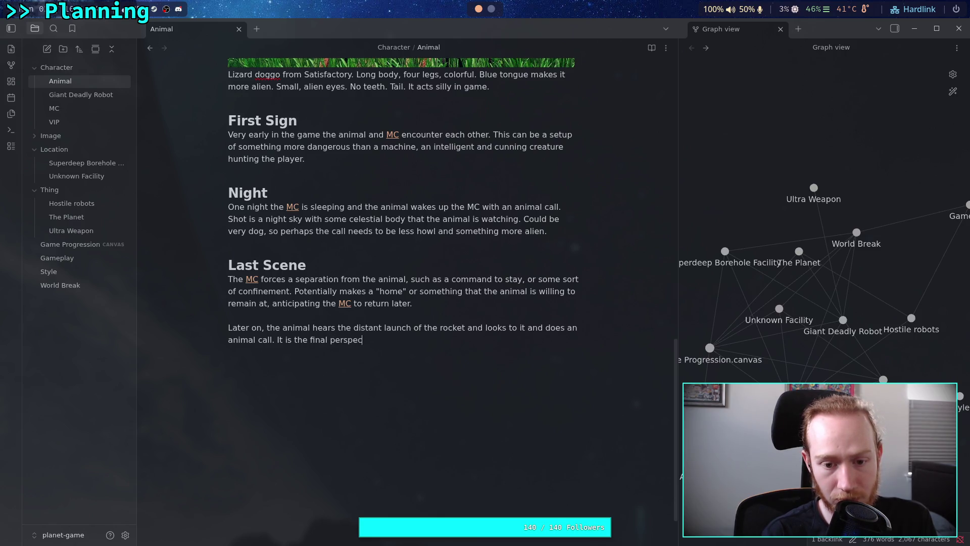
pyautogui.write('m the ')
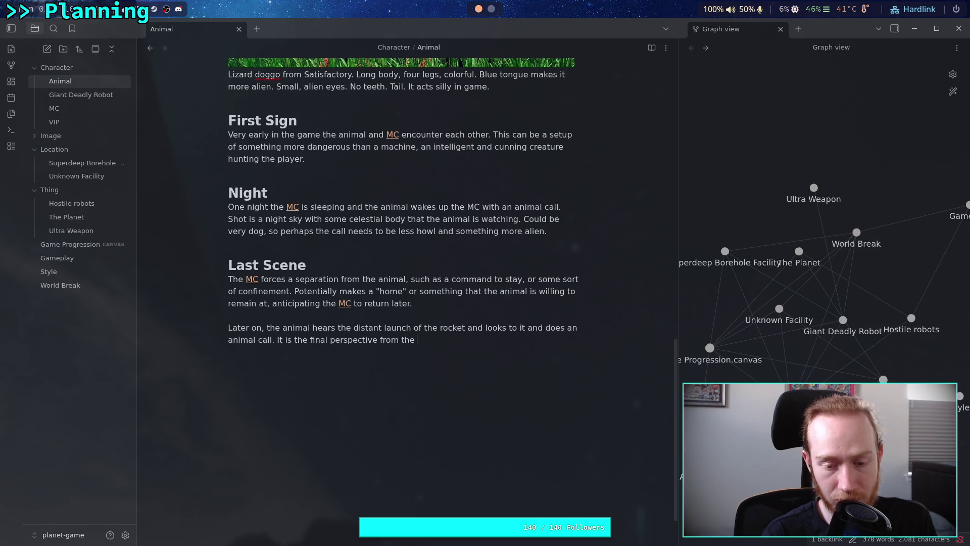
pyautogui.write('surface of the planet.')
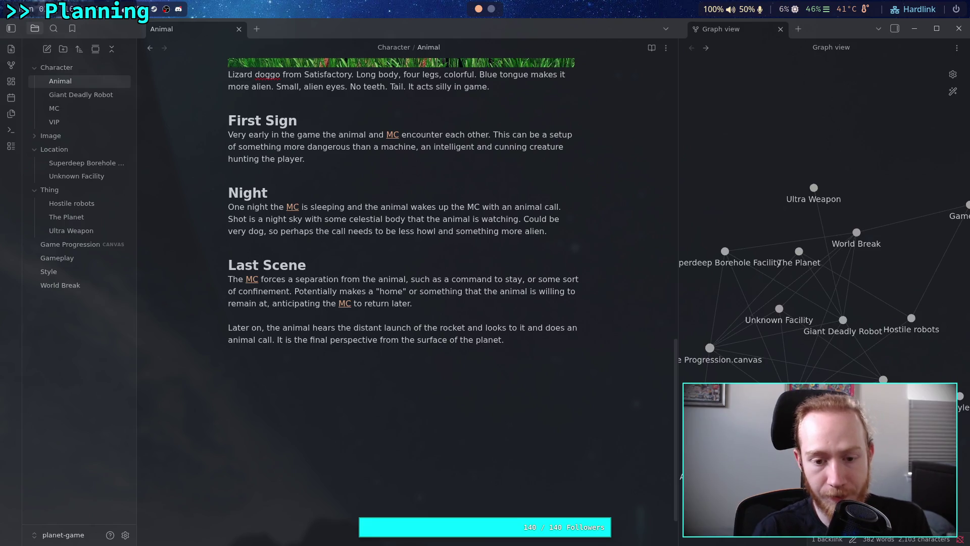
pyautogui.scroll(3, 331, 334)
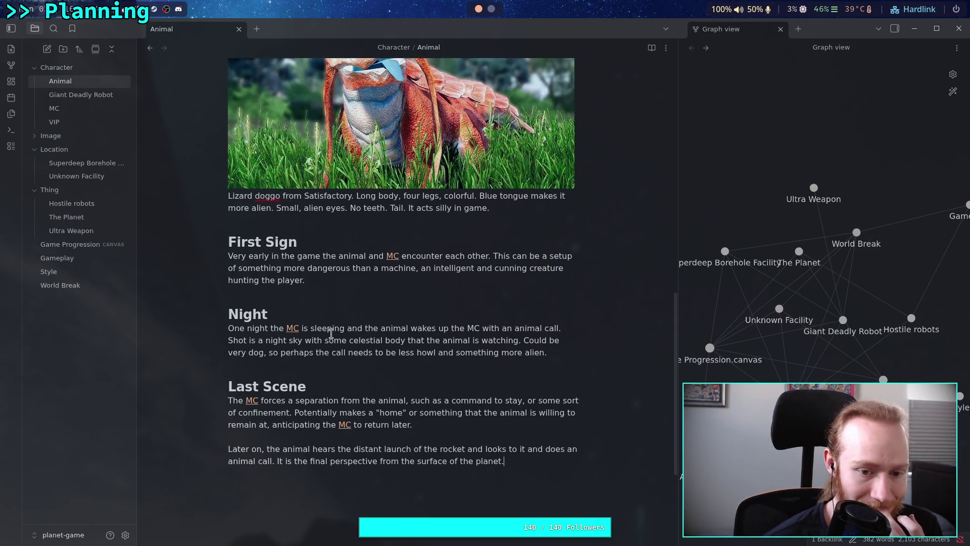
pyautogui.click(98, 216)
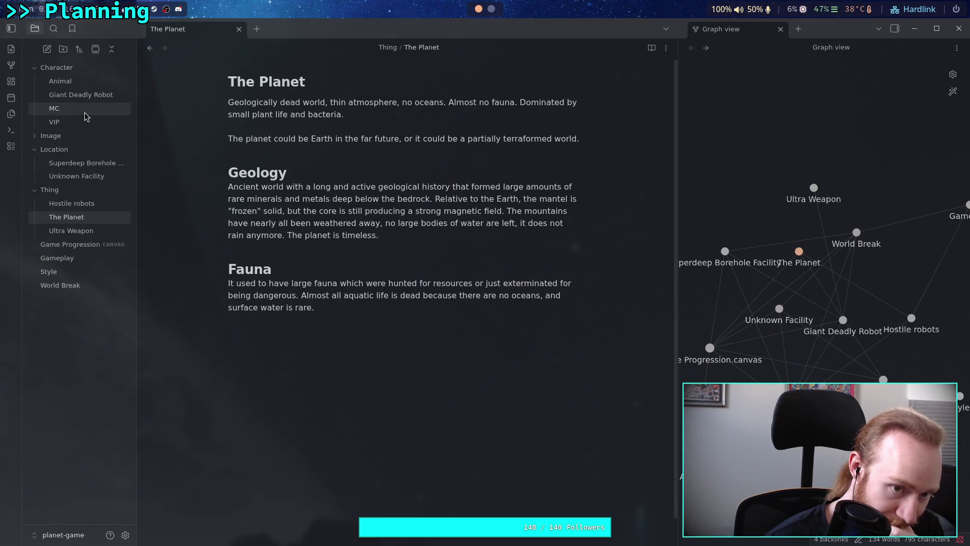
pyautogui.click(89, 244)
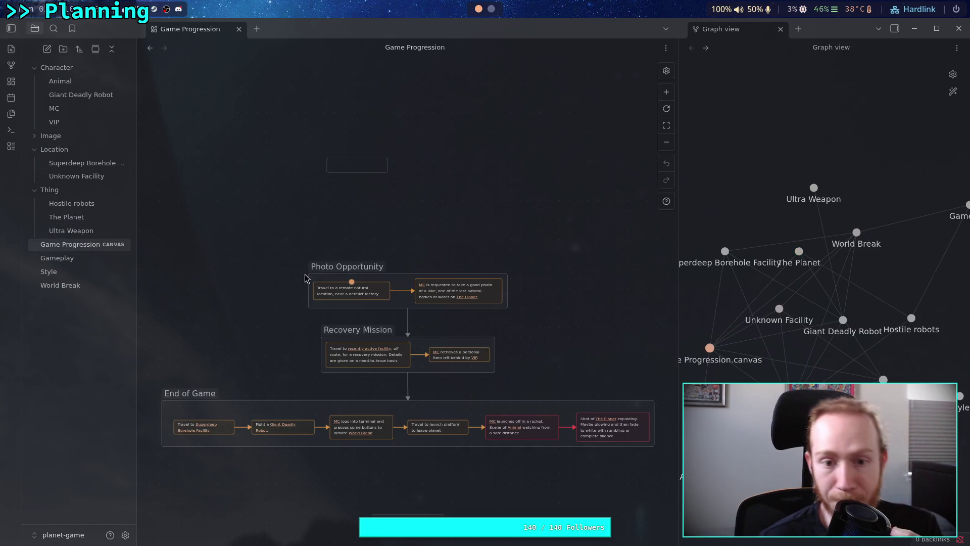
pyautogui.scroll(5, 353, 249)
pyautogui.scroll(-2, 388, 262)
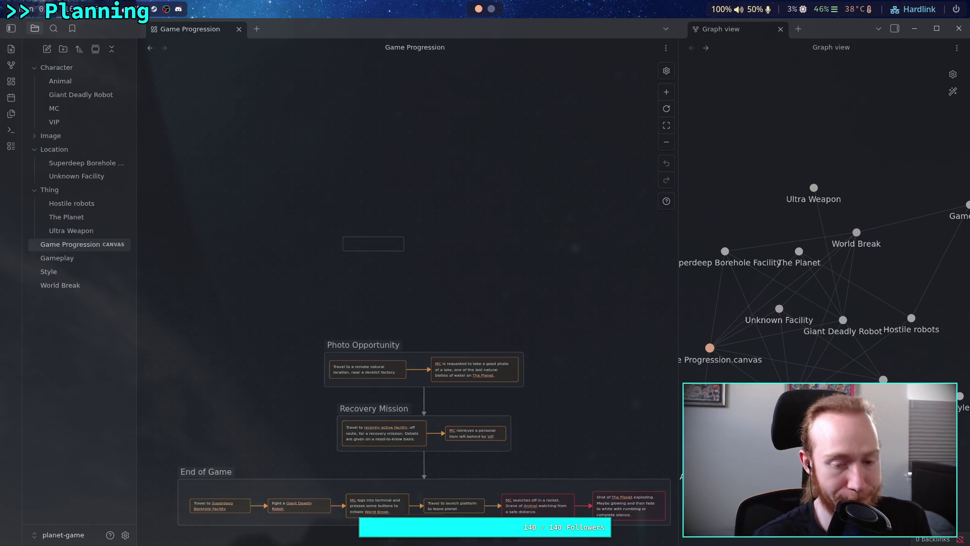
pyautogui.scroll(5, 416, 273)
pyautogui.doubleClick(301, 207)
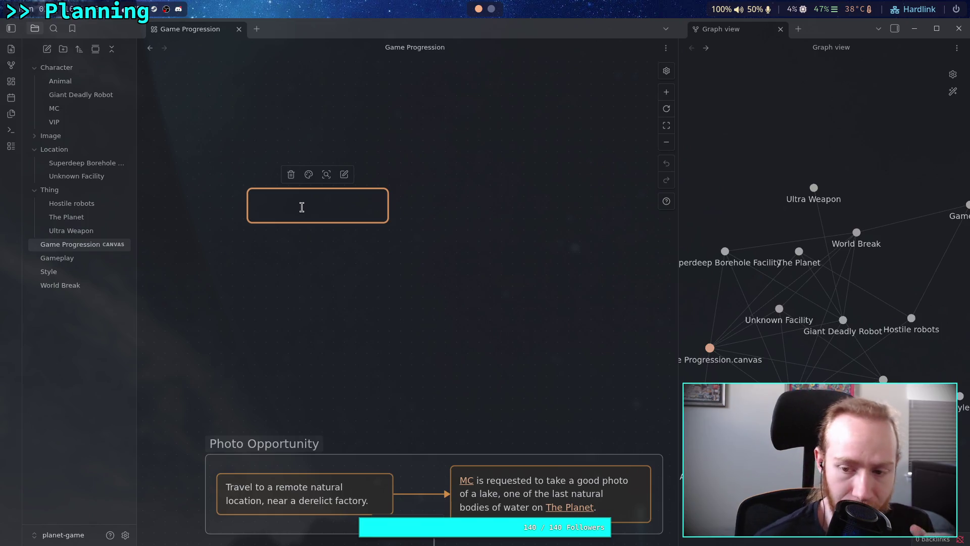
pyautogui.scroll(-8, 408, 378)
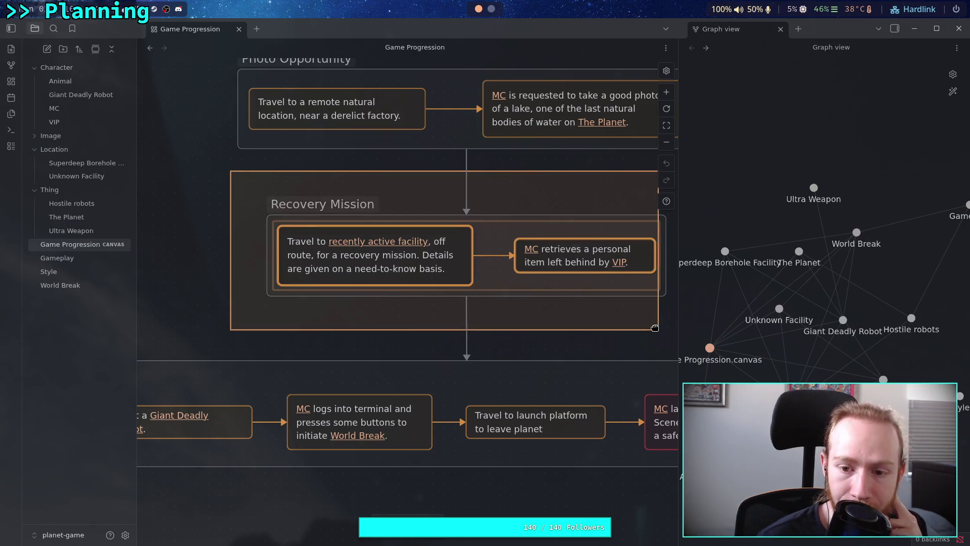
pyautogui.moveTo(270, 196); pyautogui.dragTo(246, 196)
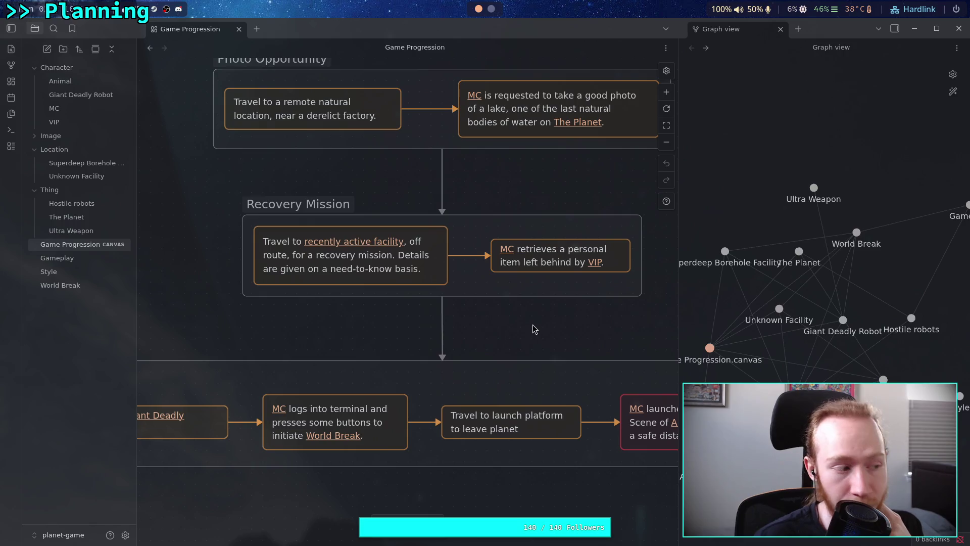
pyautogui.moveTo(210, 332)
pyautogui.mouseDown()
pyautogui.moveTo(506, 212)
pyautogui.moveTo(546, 183)
pyautogui.mouseUp()
pyautogui.hscroll(-5, 442, 329)
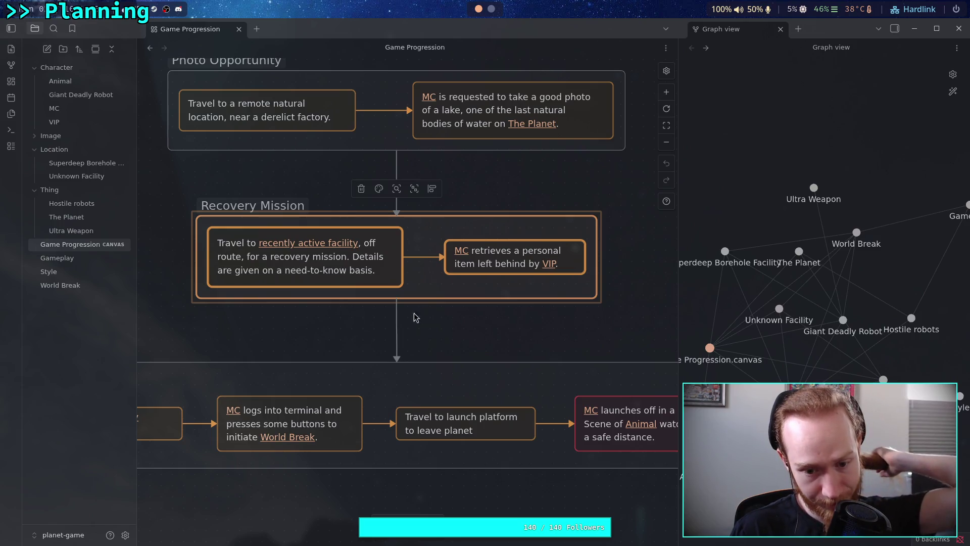
pyautogui.moveTo(370, 297); pyautogui.dragTo(528, 223)
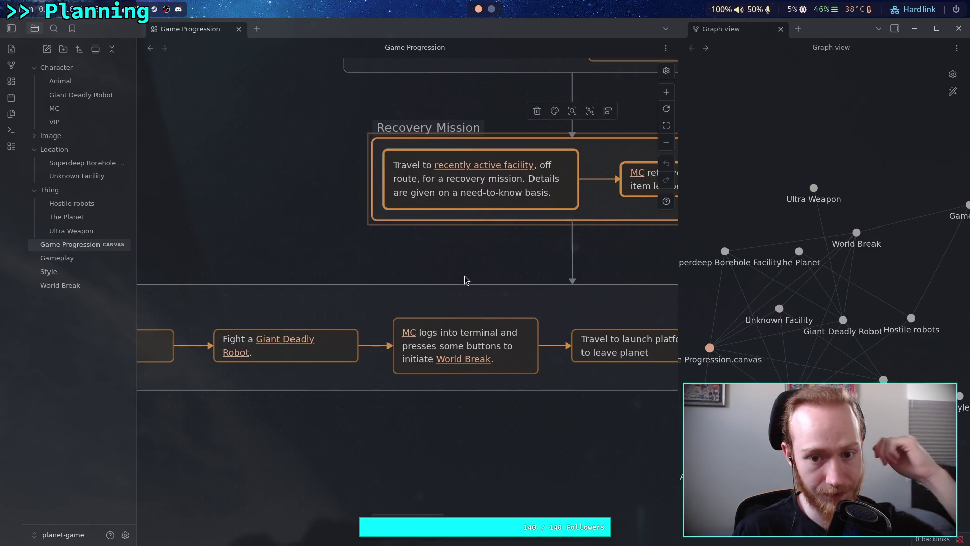
pyautogui.hscroll(2, 478, 282)
pyautogui.scroll(-3, 384, 228)
pyautogui.scroll(3, 286, 259)
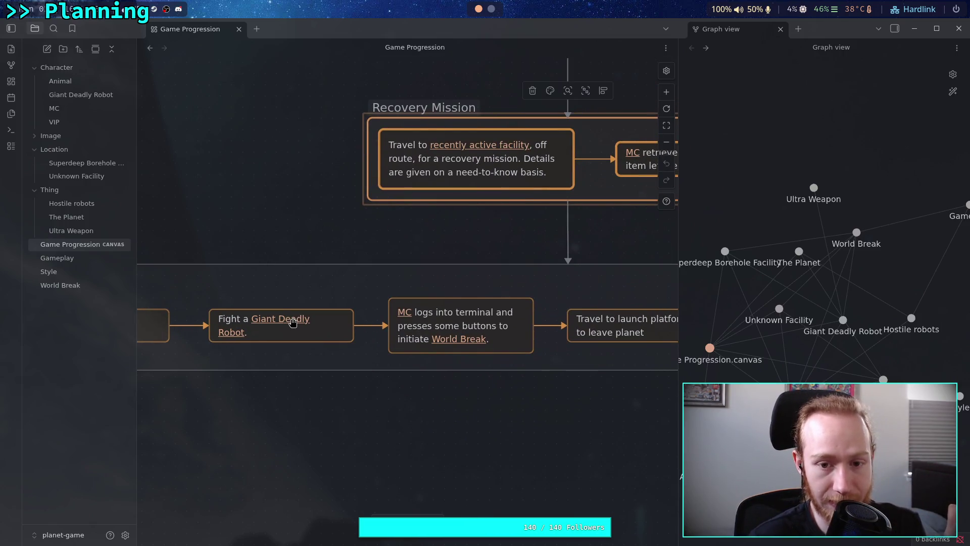
pyautogui.click(293, 323)
# - In Giant Deadly Robot, add that if discovered before the encounter, it must follow the recovery mission
pyautogui.click(293, 321)
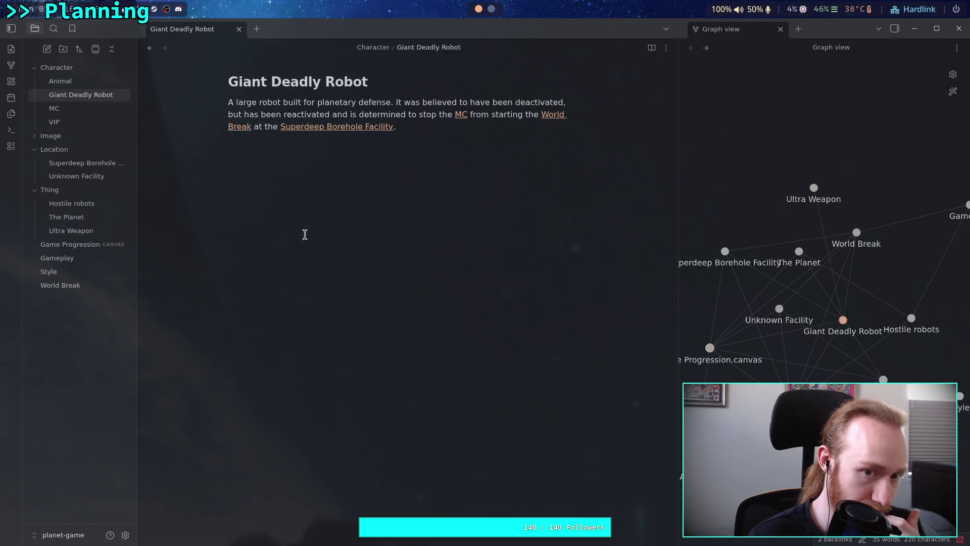
pyautogui.click(510, 127)
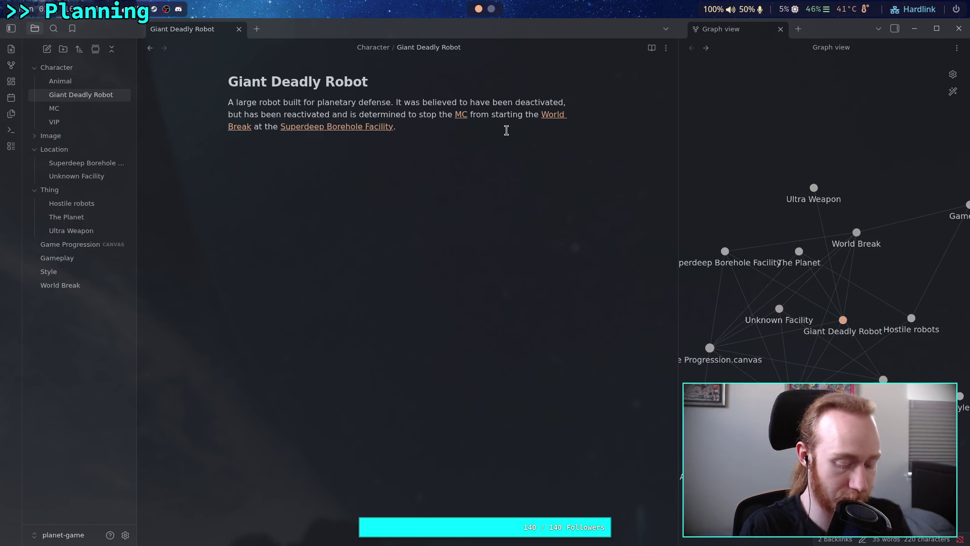
pyautogui.write('If it')
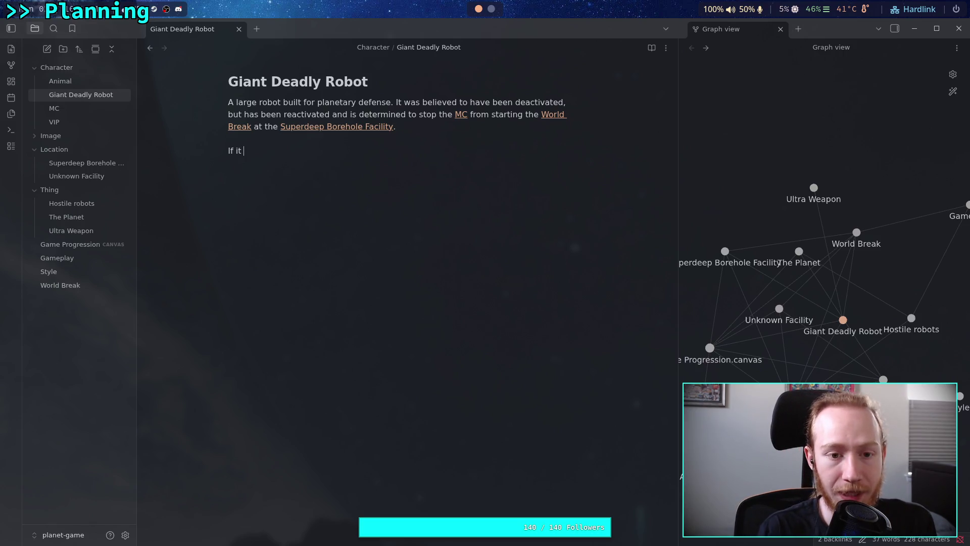
pyautogui.write(' is discor')
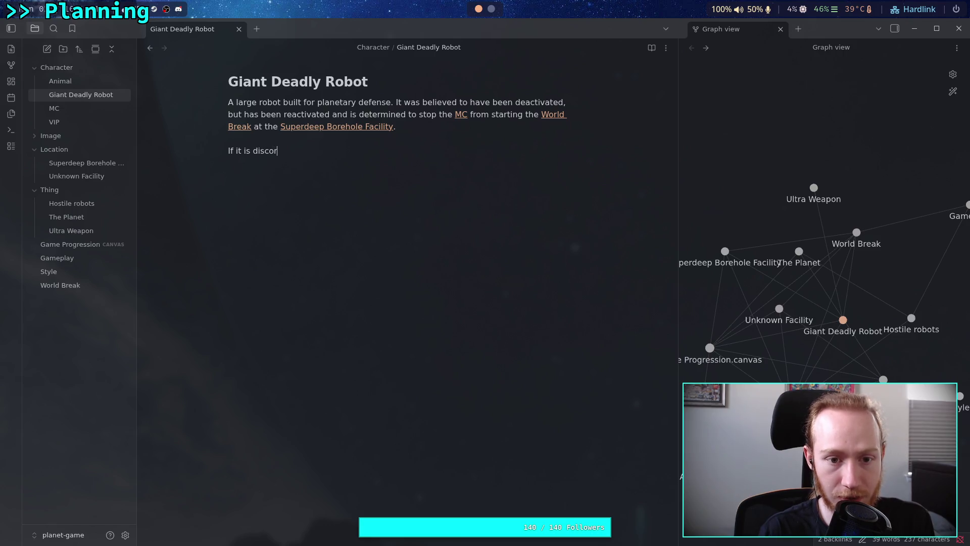
pyautogui.press('BackSpace')
pyautogui.write('vered prior')
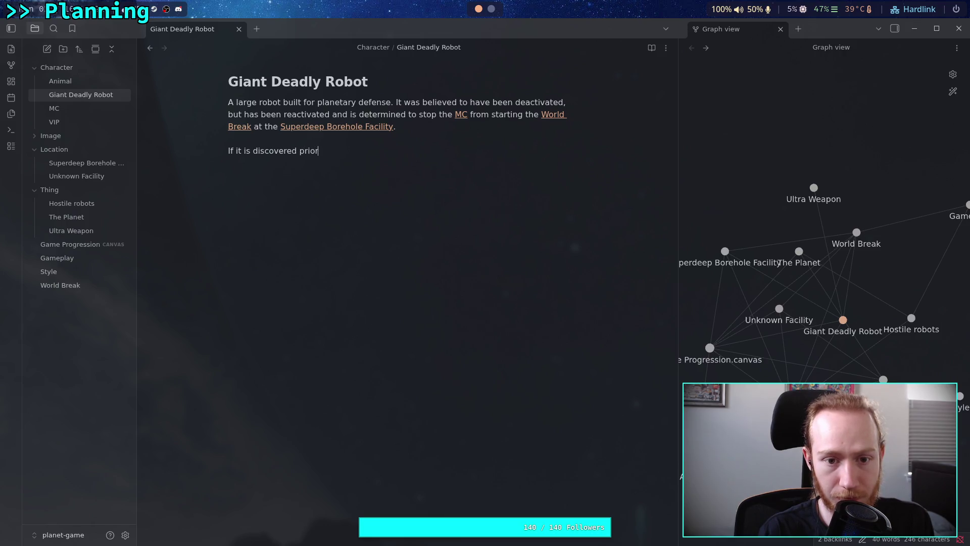
pyautogui.press('BackSpace')
pyautogui.press('BackSpace')
pyautogui.write('o encounter, it must be ')
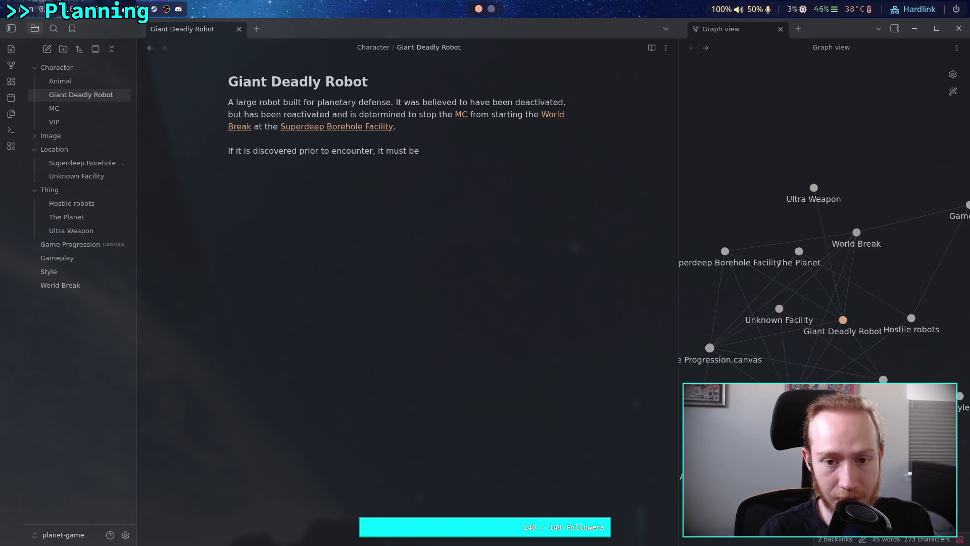
pyautogui.write('discovered after the ')
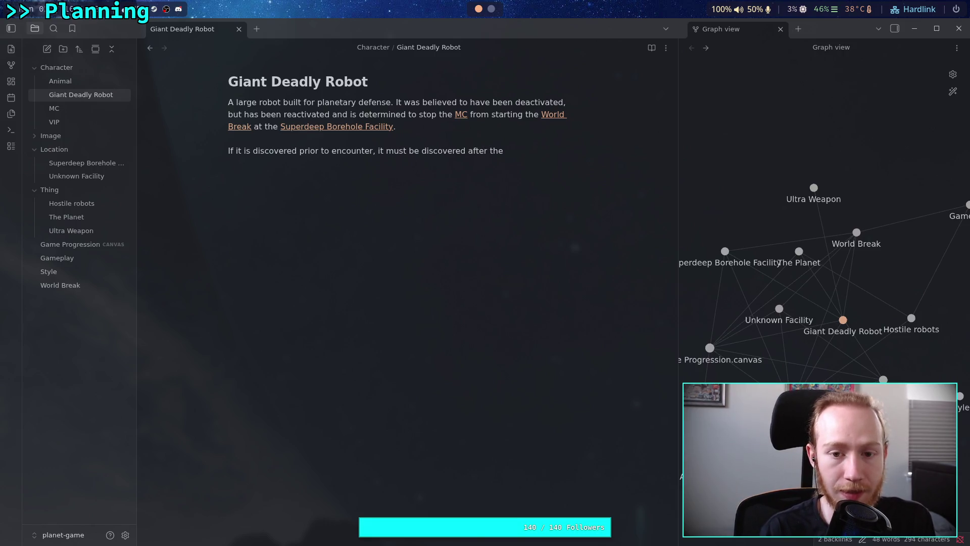
pyautogui.write('fial')
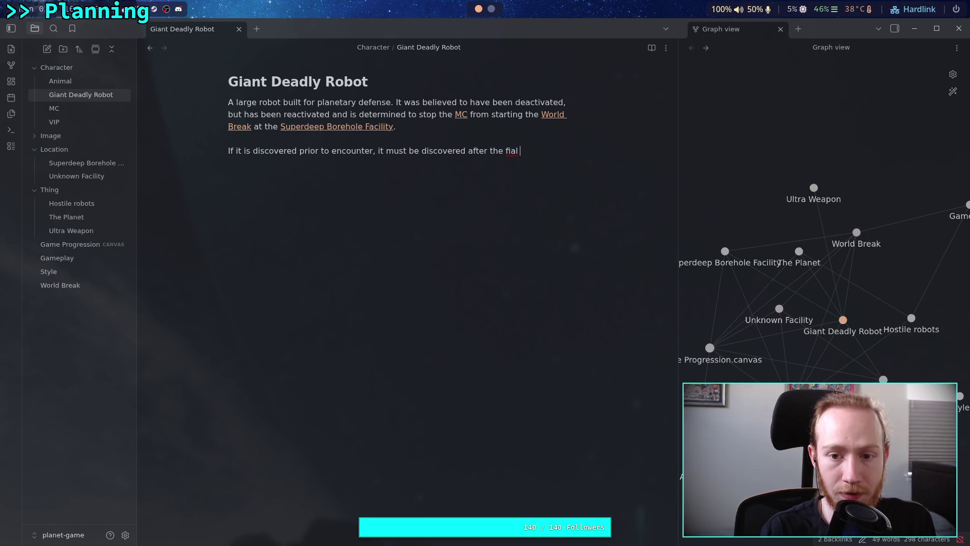
pyautogui.press('BackSpace')
pyautogui.press('BackSpace')
pyautogui.press('BackSpace')
pyautogui.write('las')
pyautogui.press('BackSpace')
pyautogui.press('BackSpace')
pyautogui.press('BackSpace')
pyautogui.write('covery ')
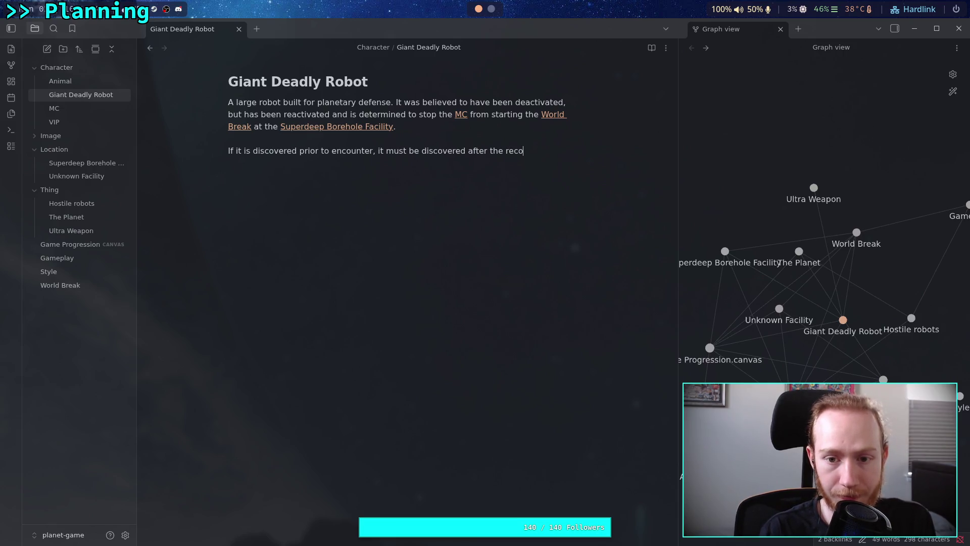
pyautogui.write('mission, ')
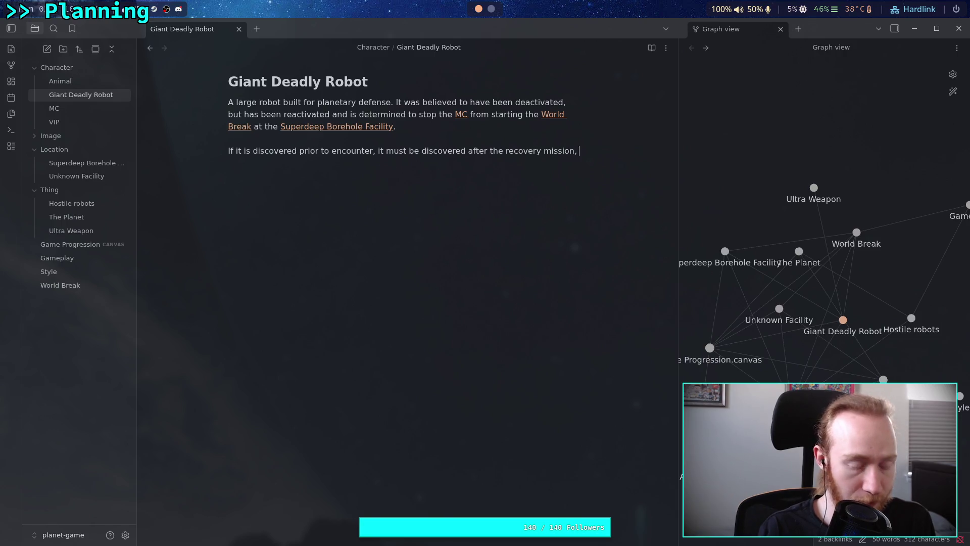
pyautogui.write('sometime ')
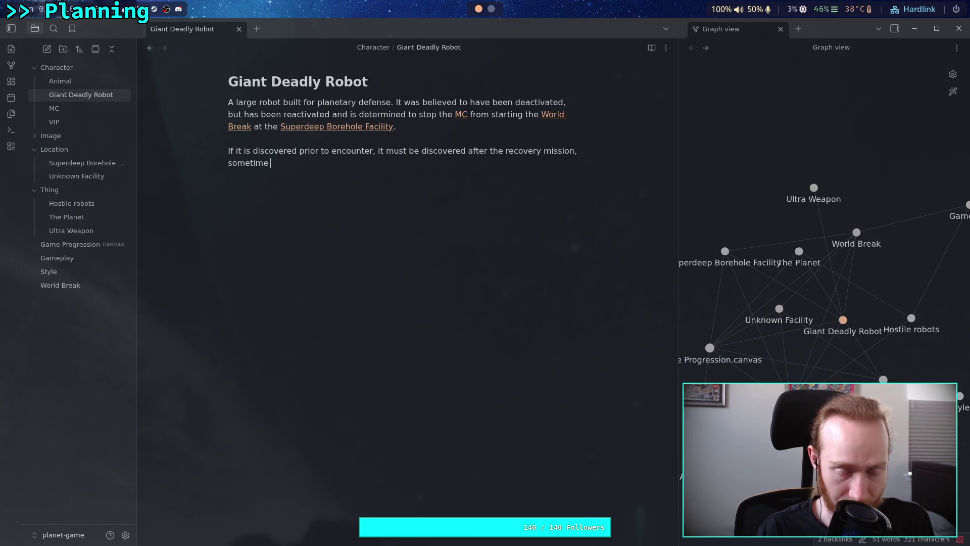
pyautogui.write('between travel to ')
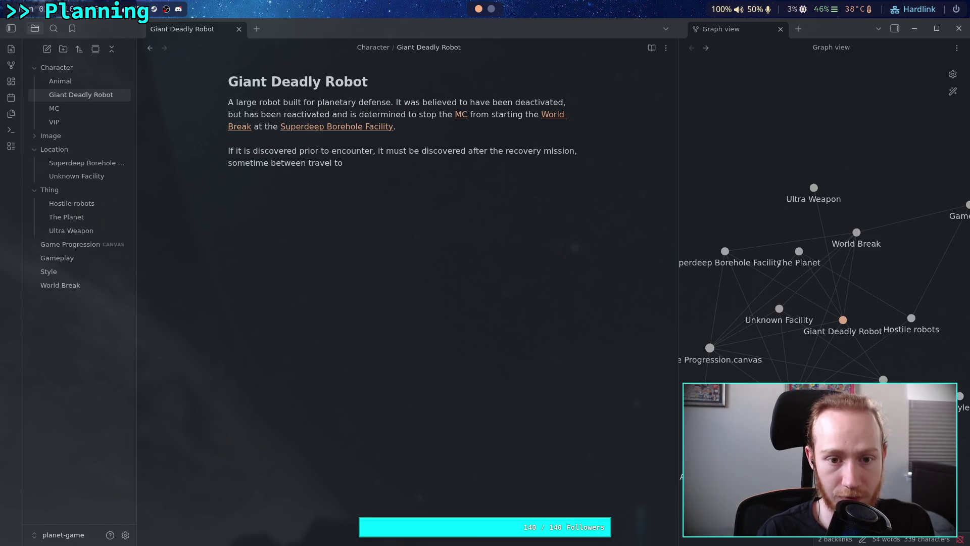
pyautogui.write('last ')
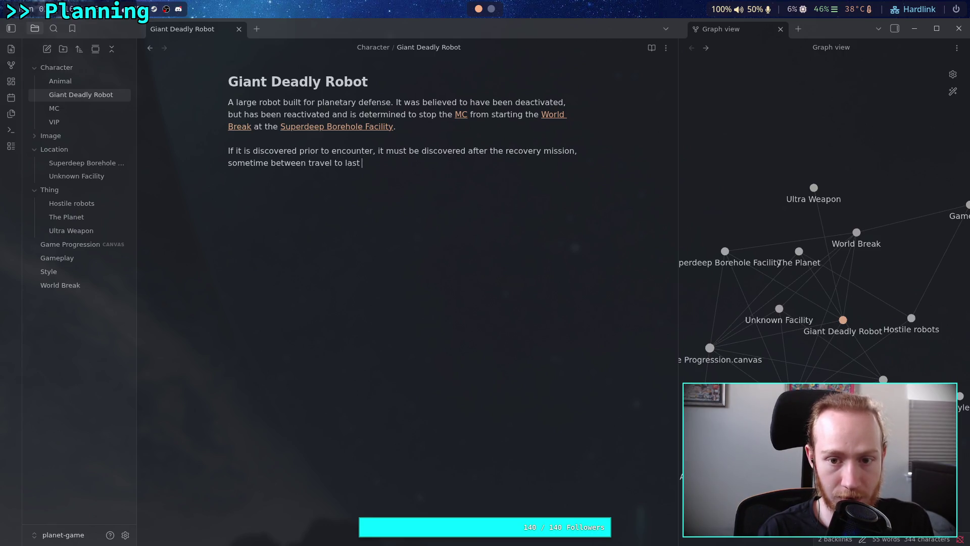
pyautogui.write('facility or')
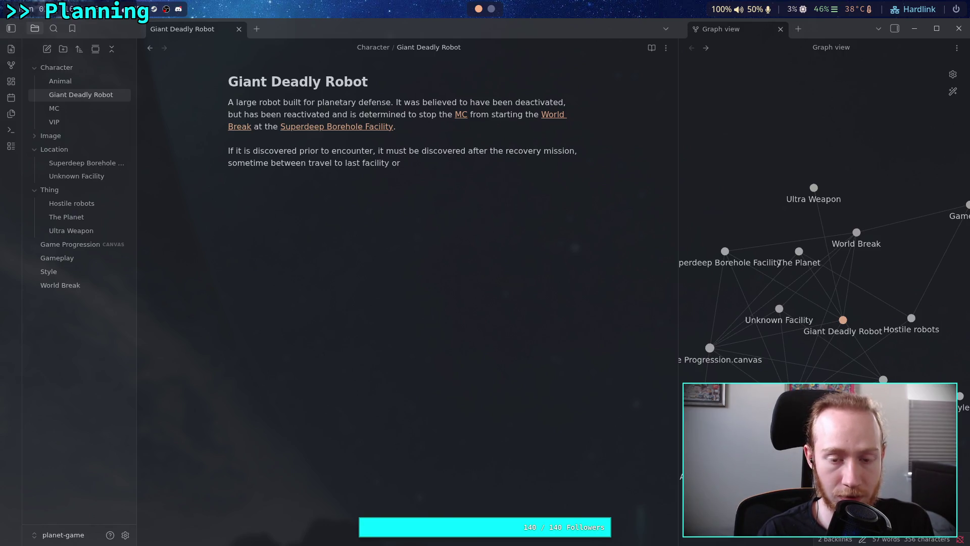
pyautogui.press('BackSpace')
pyautogui.press('BackSpace')
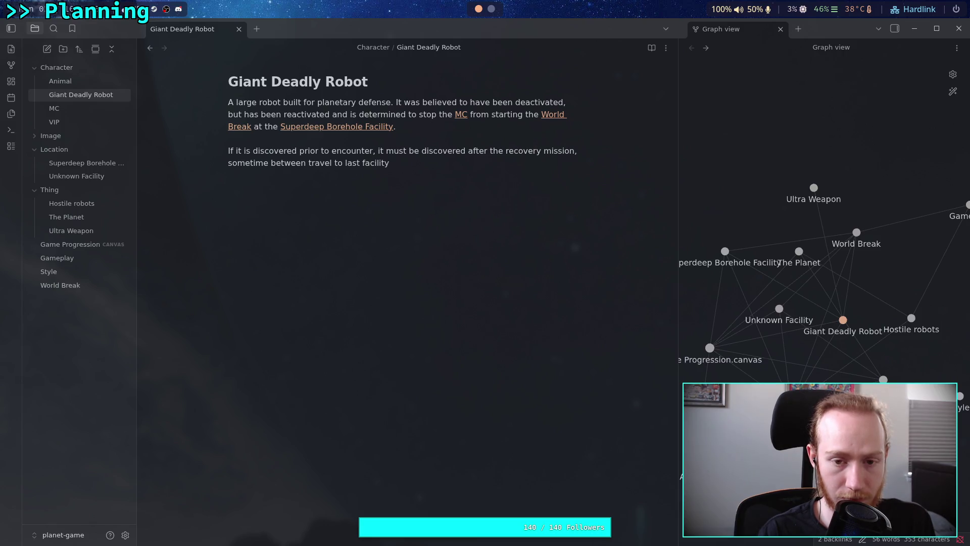
pyautogui.write('up to just p')
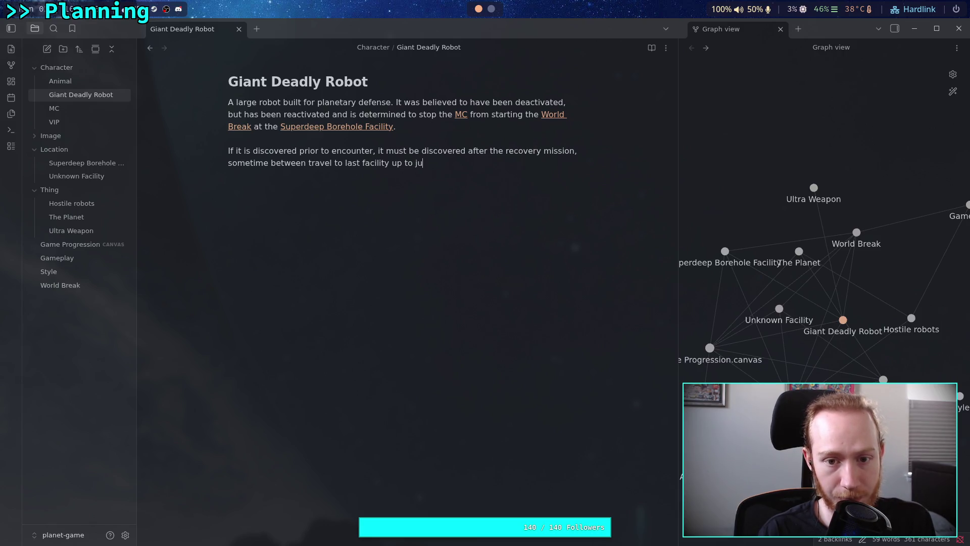
pyautogui.write('rior ')
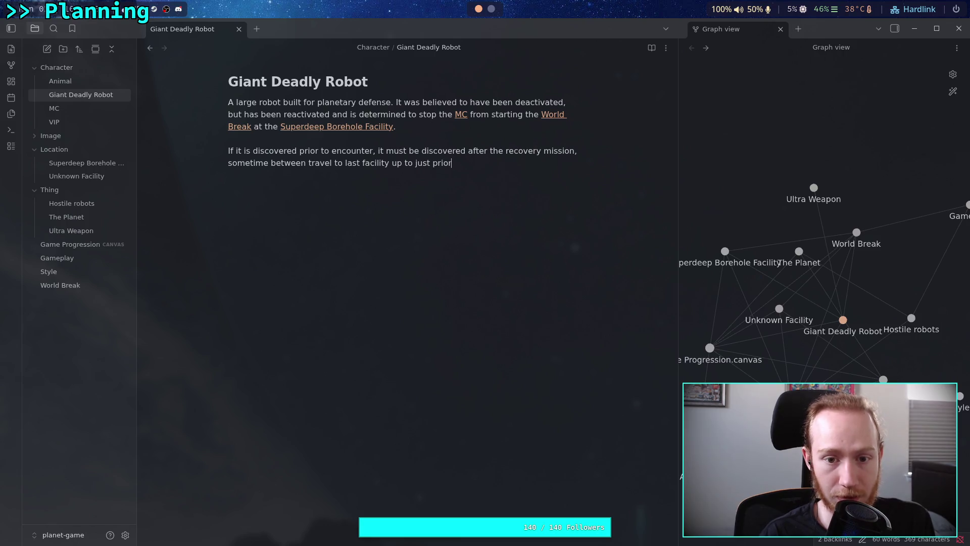
pyautogui.write('to the enc')
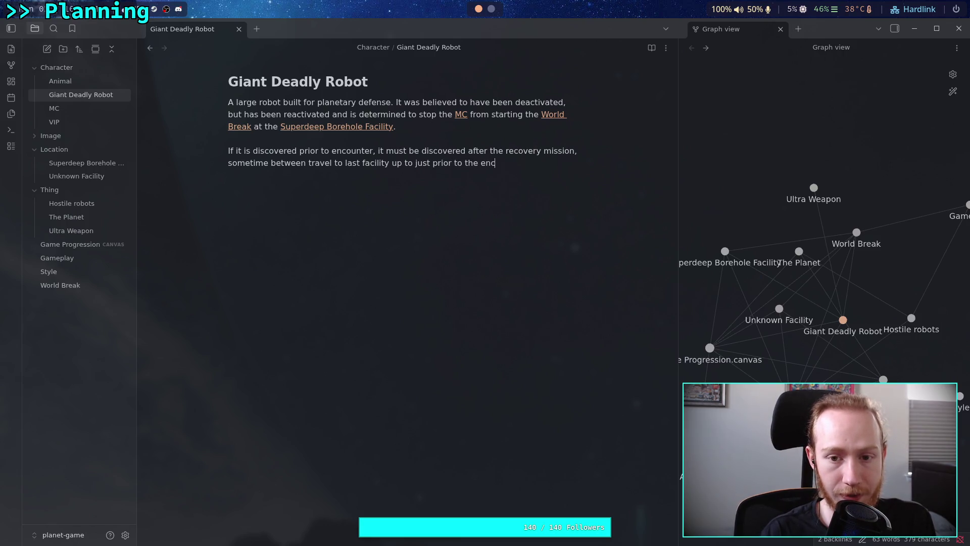
pyautogui.write('ounter.')
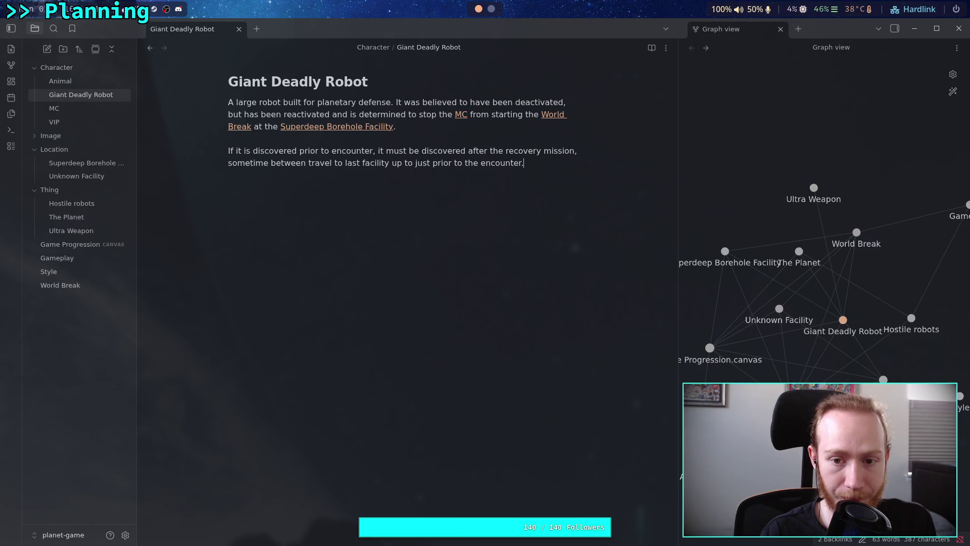
pyautogui.press('BackSpace')
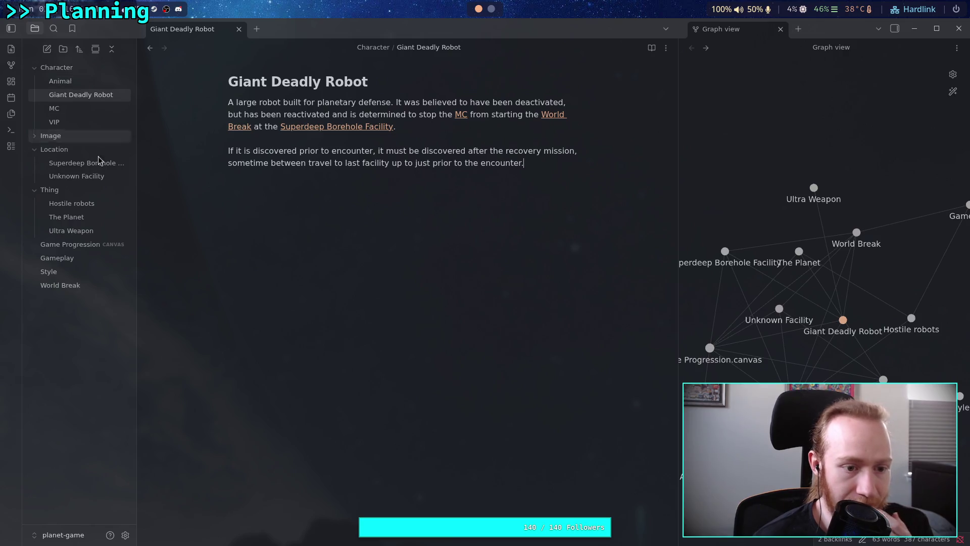
pyautogui.click(81, 248)
pyautogui.scroll(-2, 338, 277)
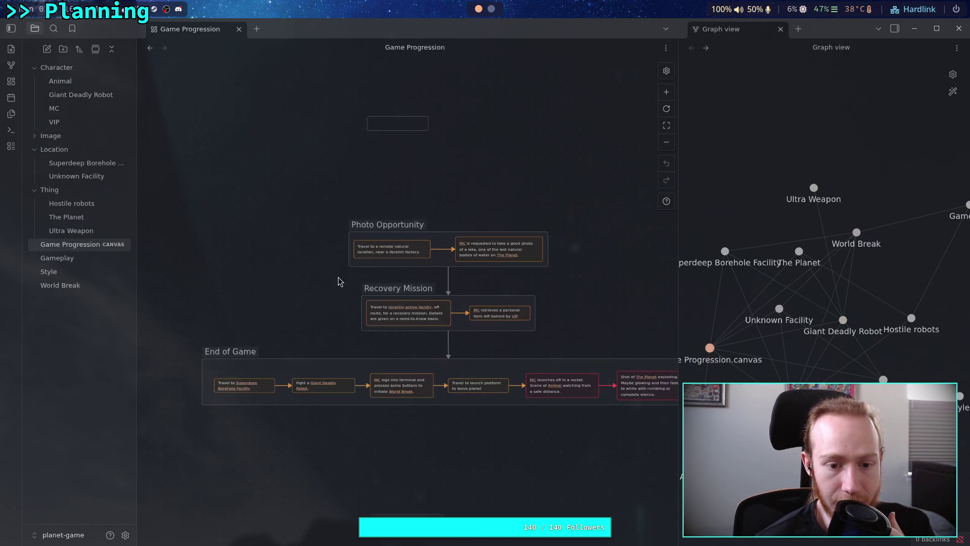
pyautogui.scroll(5, 345, 321)
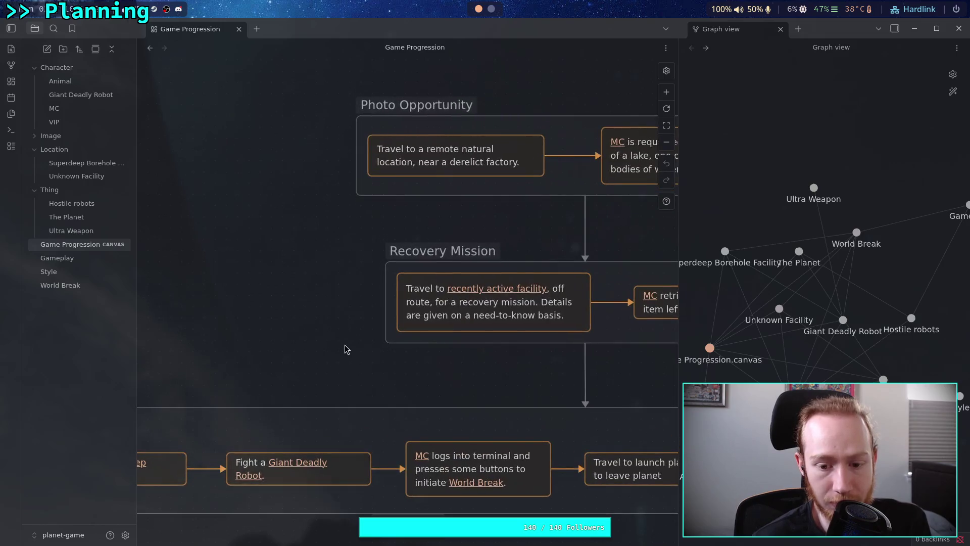
pyautogui.hscroll(-3, 318, 268)
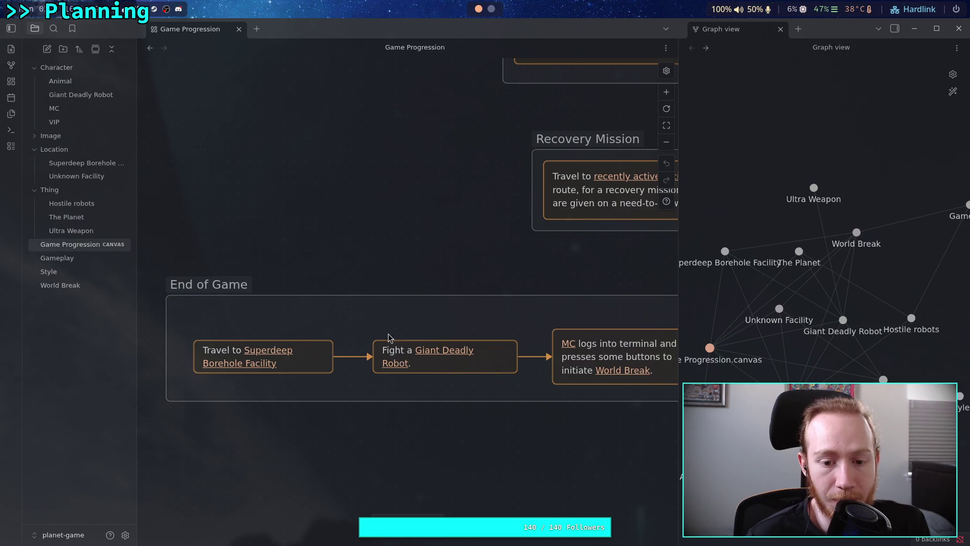
pyautogui.hscroll(10, 462, 281)
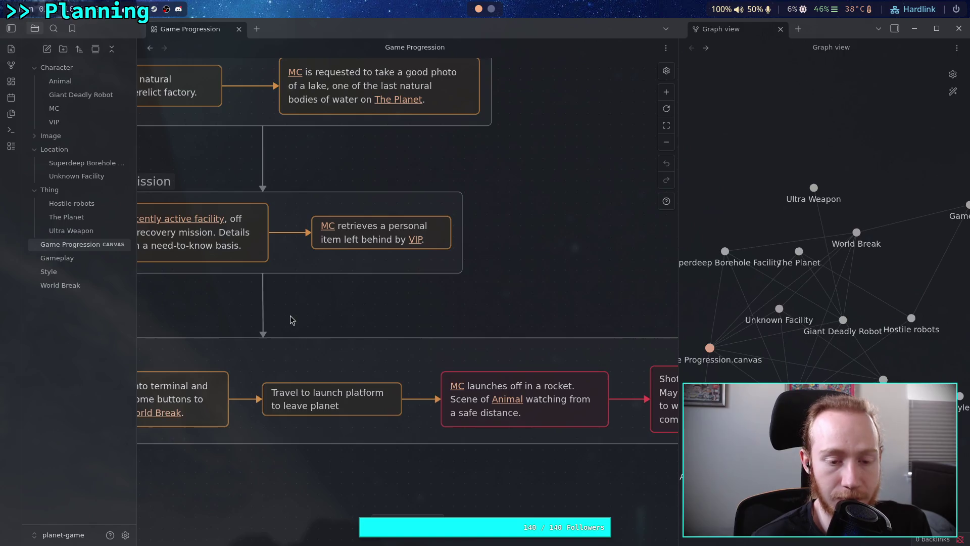
pyautogui.hscroll(-10, 290, 320)
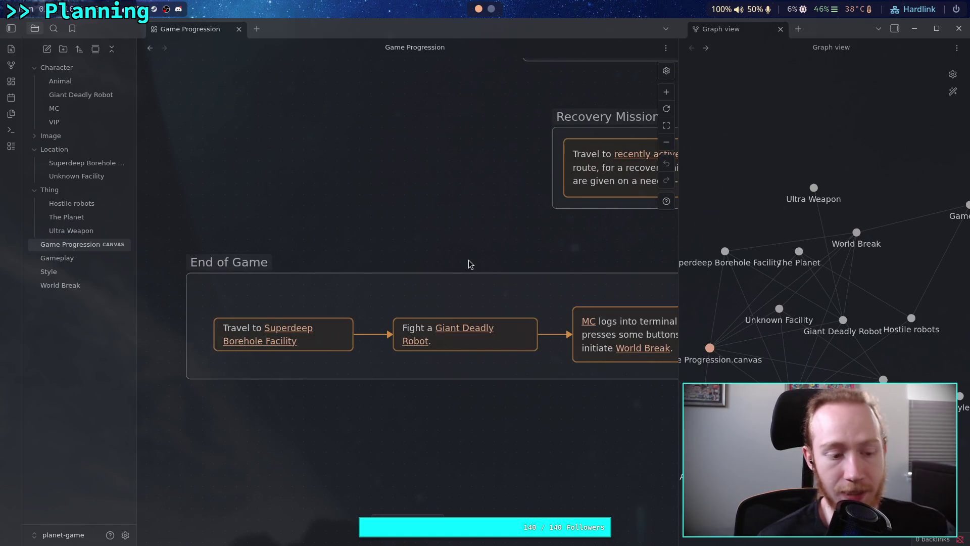
pyautogui.hscroll(-2, 464, 257)
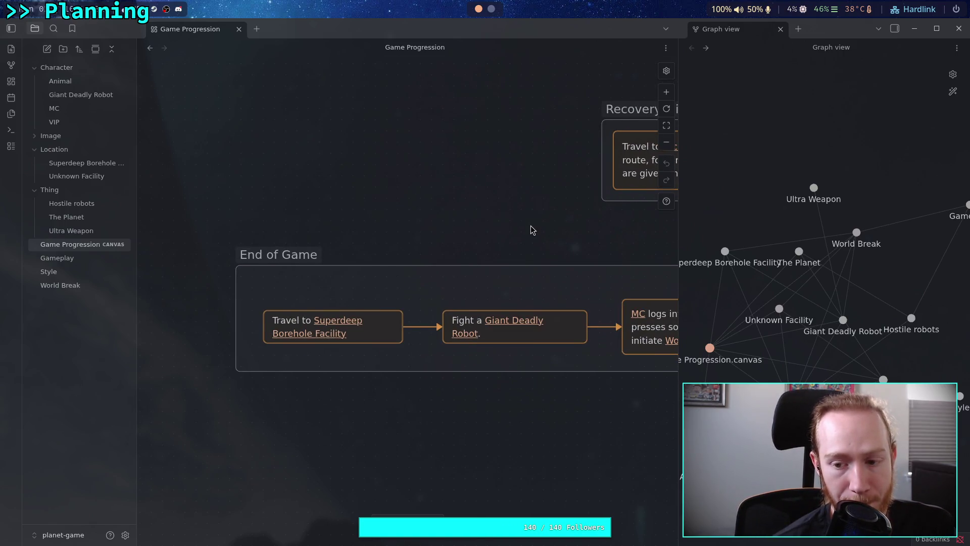
pyautogui.moveTo(530, 226); pyautogui.dragTo(504, 235)
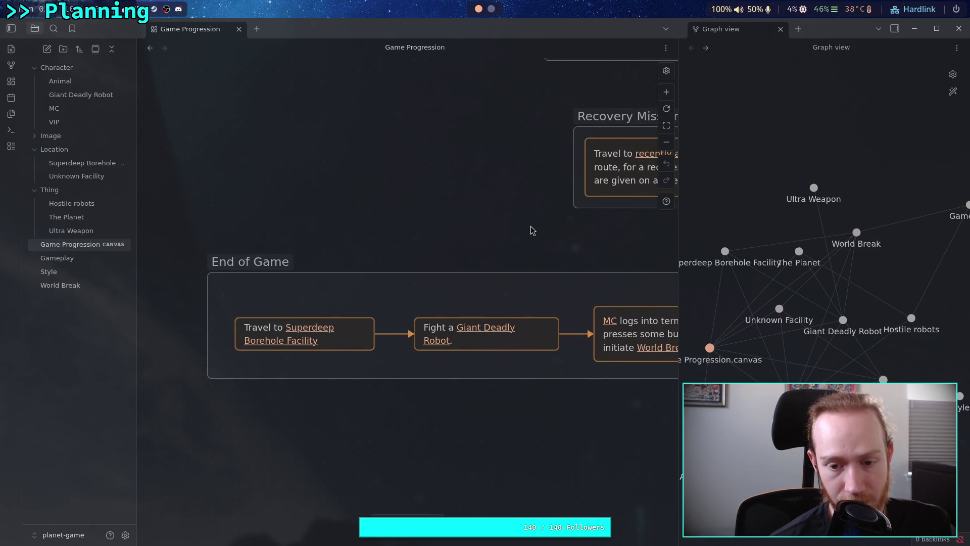
pyautogui.hscroll(5, 531, 226)
pyautogui.hscroll(-4, 378, 231)
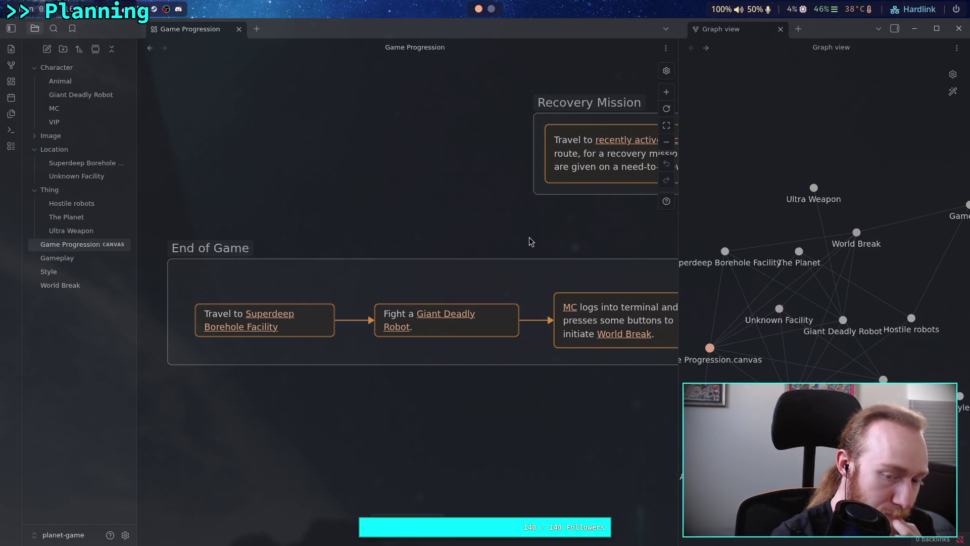
pyautogui.hscroll(10, 420, 238)
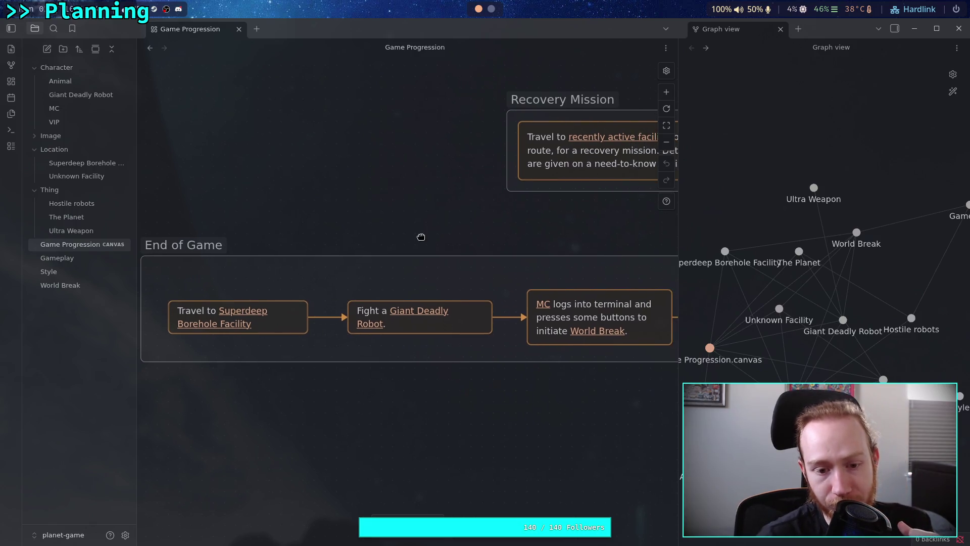
pyautogui.moveTo(352, 232)
pyautogui.mouseDown()
pyautogui.moveTo(379, 219)
pyautogui.moveTo(579, 203)
pyautogui.mouseUp()
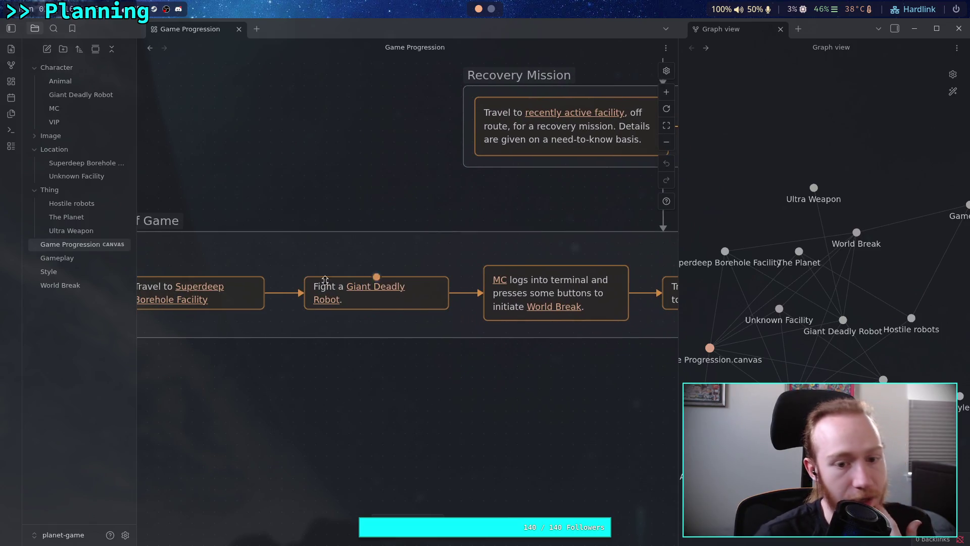
pyautogui.moveTo(292, 286); pyautogui.dragTo(384, 295)
pyautogui.moveTo(352, 266)
pyautogui.mouseDown()
pyautogui.moveTo(389, 324)
pyautogui.moveTo(375, 333)
pyautogui.mouseUp()
pyautogui.moveTo(357, 264); pyautogui.dragTo(375, 331)
pyautogui.moveTo(404, 276)
pyautogui.mouseDown()
pyautogui.moveTo(431, 271)
pyautogui.moveTo(358, 276)
pyautogui.moveTo(446, 270)
pyautogui.mouseUp()
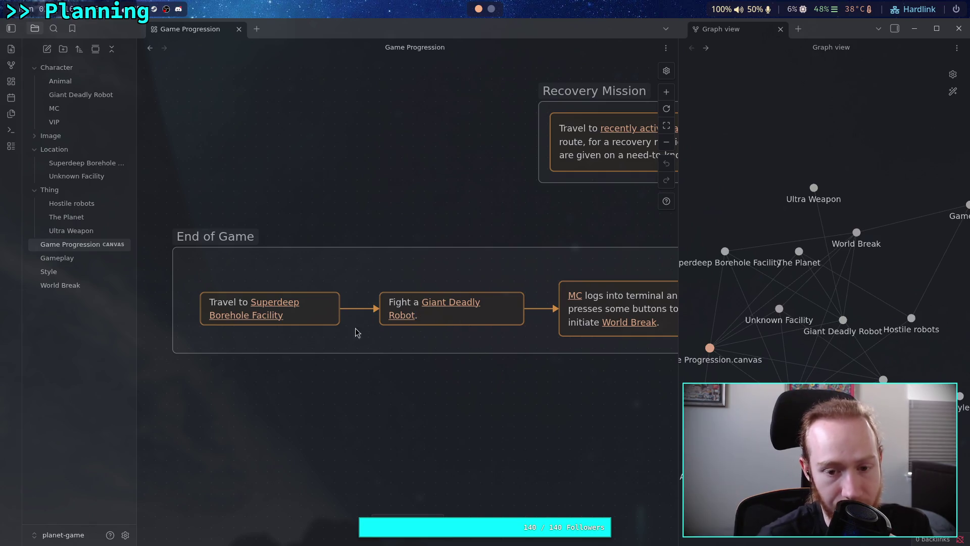
pyautogui.moveTo(175, 351)
pyautogui.mouseDown()
pyautogui.moveTo(370, 278)
pyautogui.moveTo(529, 265)
pyautogui.mouseUp()
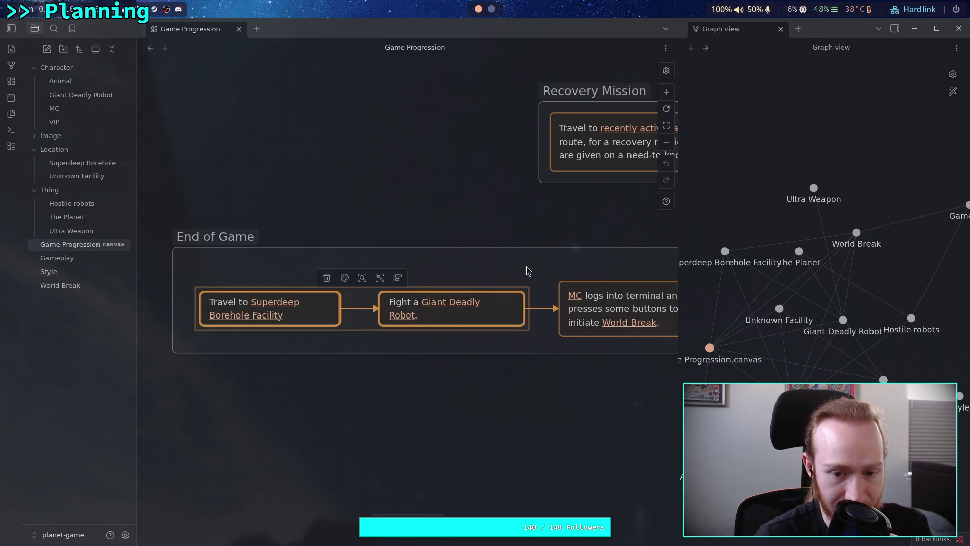
pyautogui.hscroll(8, 500, 310)
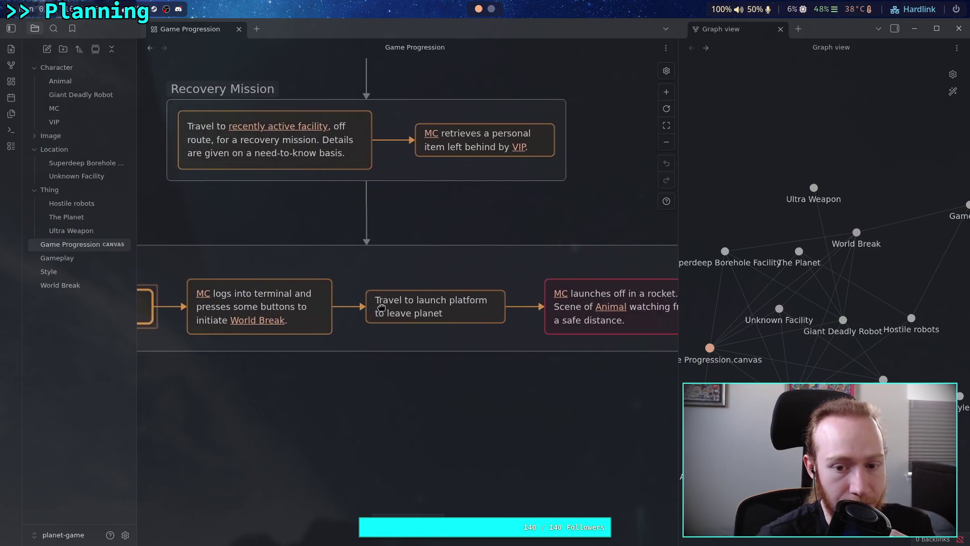
pyautogui.moveTo(305, 336)
pyautogui.mouseDown()
pyautogui.moveTo(472, 272)
pyautogui.moveTo(470, 280)
pyautogui.mouseUp()
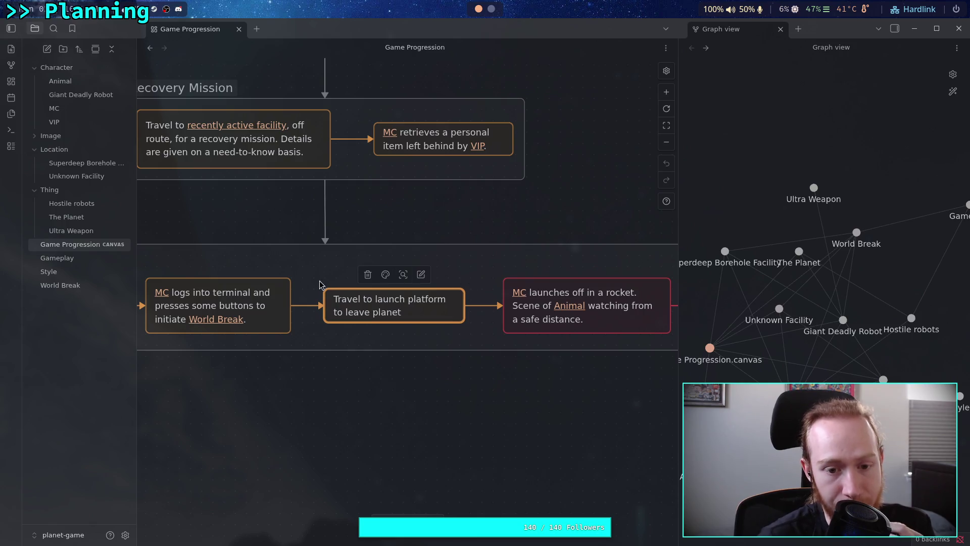
pyautogui.moveTo(267, 269); pyautogui.dragTo(520, 275)
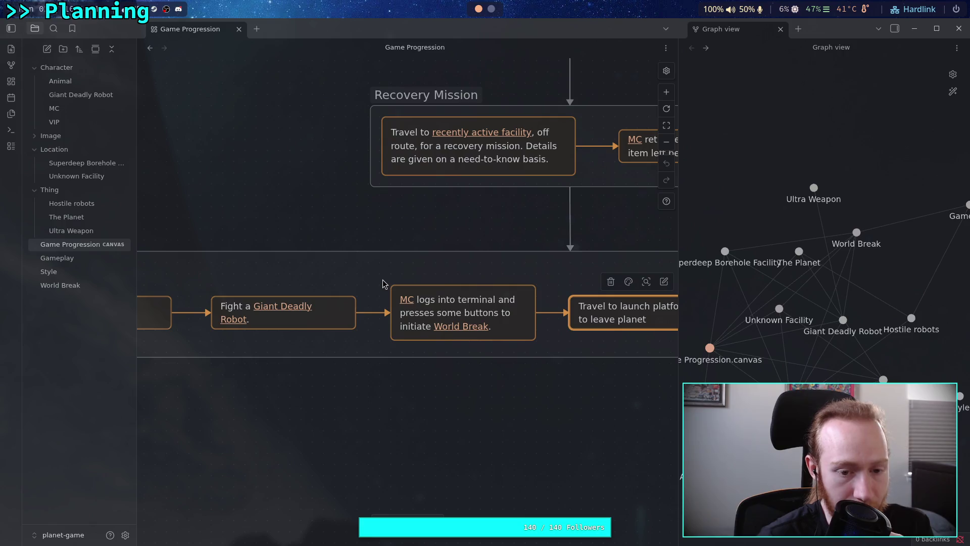
pyautogui.moveTo(436, 278)
pyautogui.mouseDown()
pyautogui.moveTo(516, 276)
pyautogui.moveTo(355, 277)
pyautogui.moveTo(624, 271)
pyautogui.mouseUp()
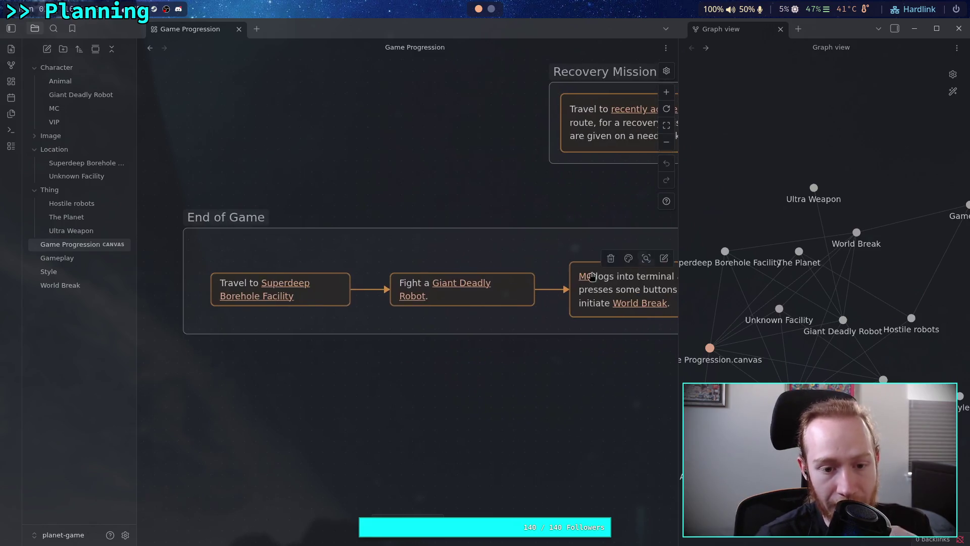
pyautogui.hscroll(6, 392, 280)
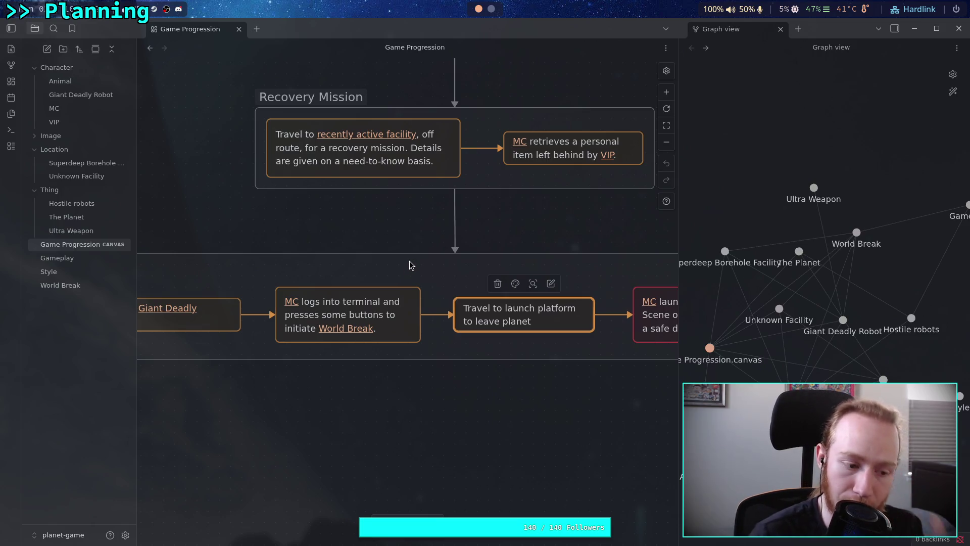
pyautogui.hscroll(-5, 410, 261)
pyautogui.moveTo(174, 292)
pyautogui.mouseDown()
pyautogui.moveTo(275, 292)
pyautogui.moveTo(174, 310)
pyautogui.moveTo(202, 295)
pyautogui.moveTo(190, 296)
pyautogui.mouseUp()
pyautogui.click(210, 313)
pyautogui.press('Escape')
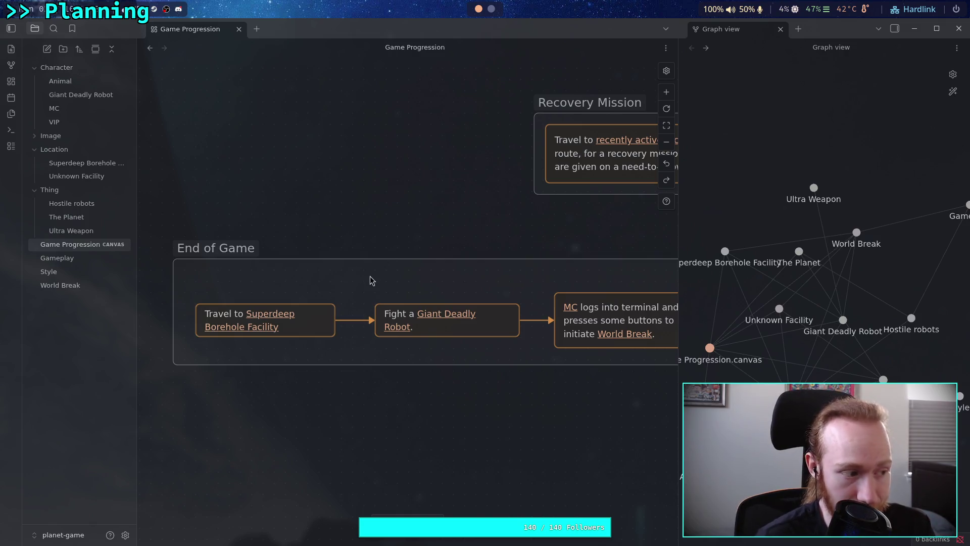
pyautogui.moveTo(193, 294)
pyautogui.mouseDown()
pyautogui.moveTo(208, 313)
pyautogui.moveTo(346, 345)
pyautogui.mouseUp()
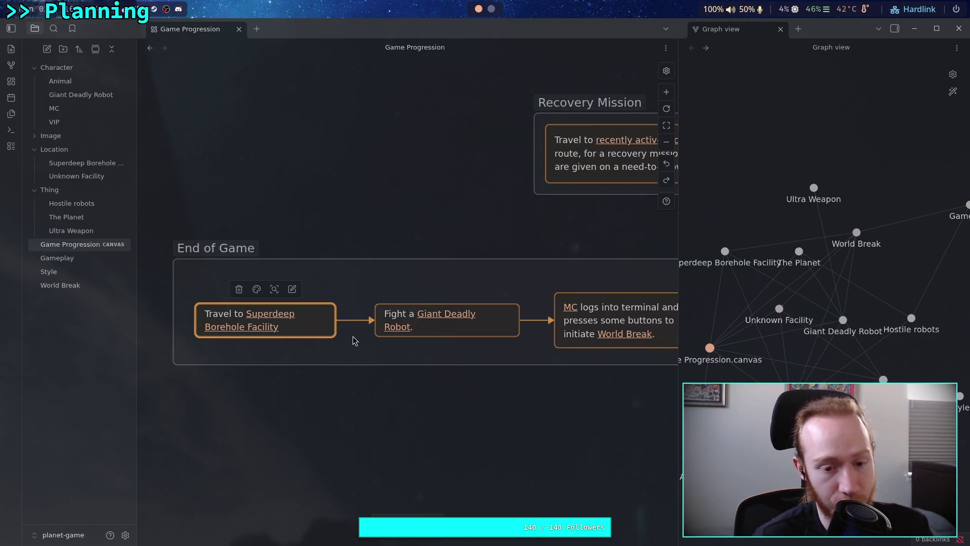
pyautogui.moveTo(494, 354); pyautogui.dragTo(352, 324)
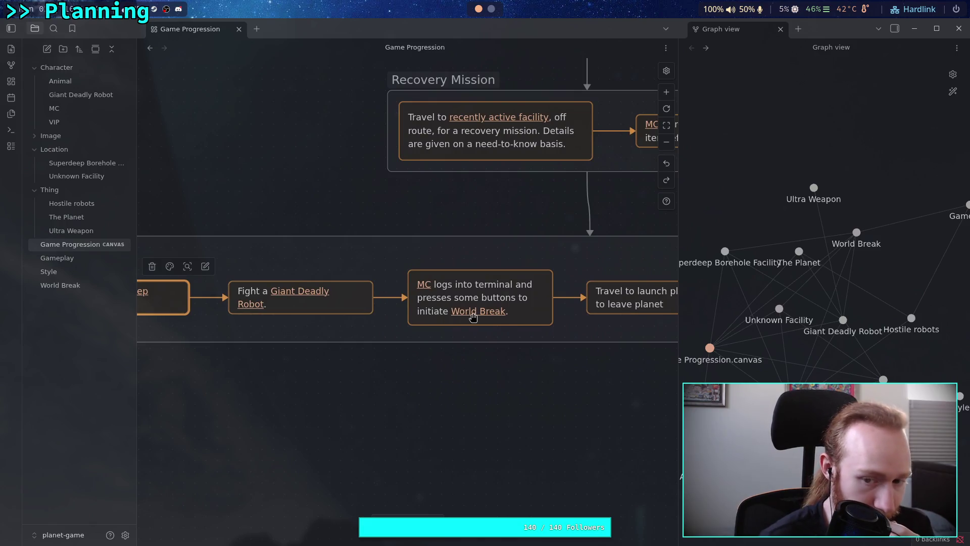
pyautogui.hscroll(5, 354, 322)
pyautogui.hscroll(3, 342, 322)
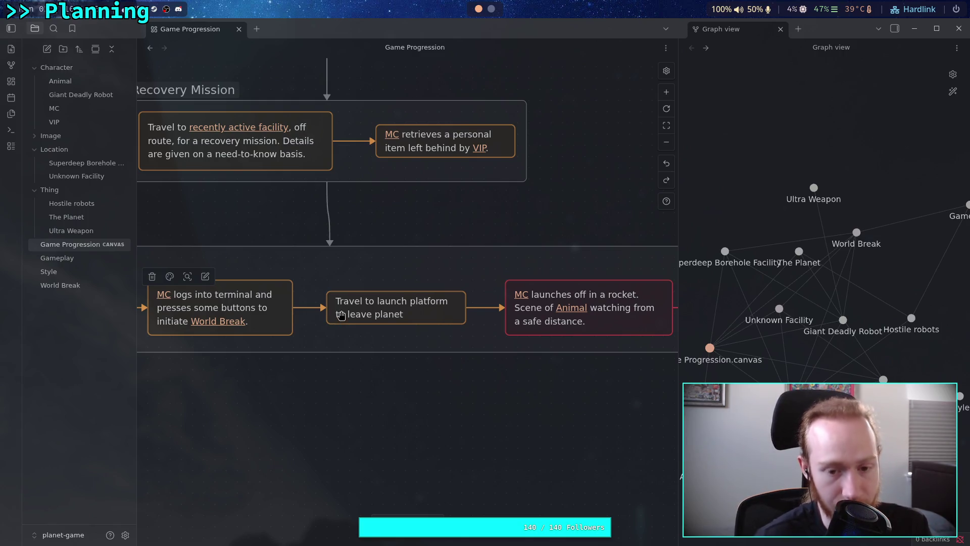
# - Nudge the End of Game group's cards and shift the Shot of The Planet card slightly left
pyautogui.click(366, 257)
pyautogui.click(380, 247)
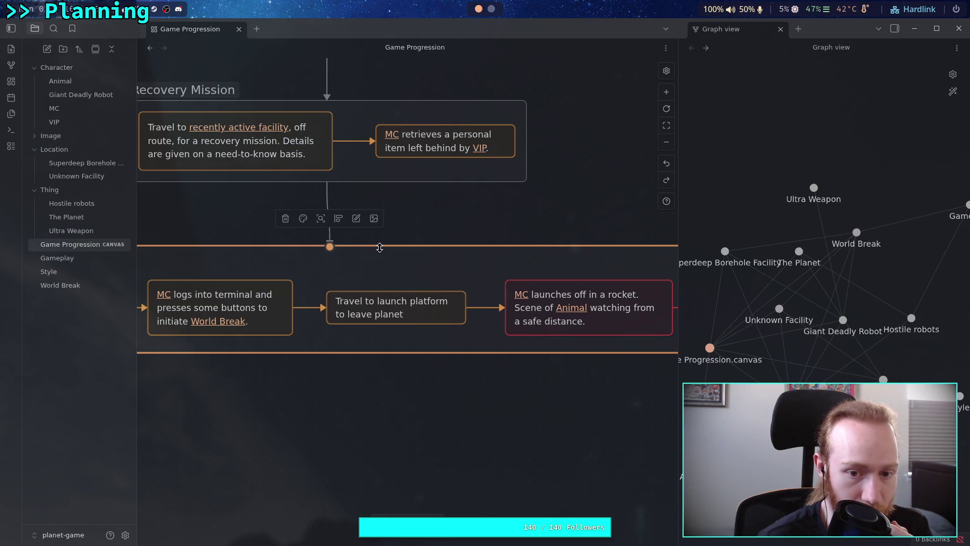
pyautogui.moveTo(381, 260); pyautogui.dragTo(378, 260)
pyautogui.click(453, 215)
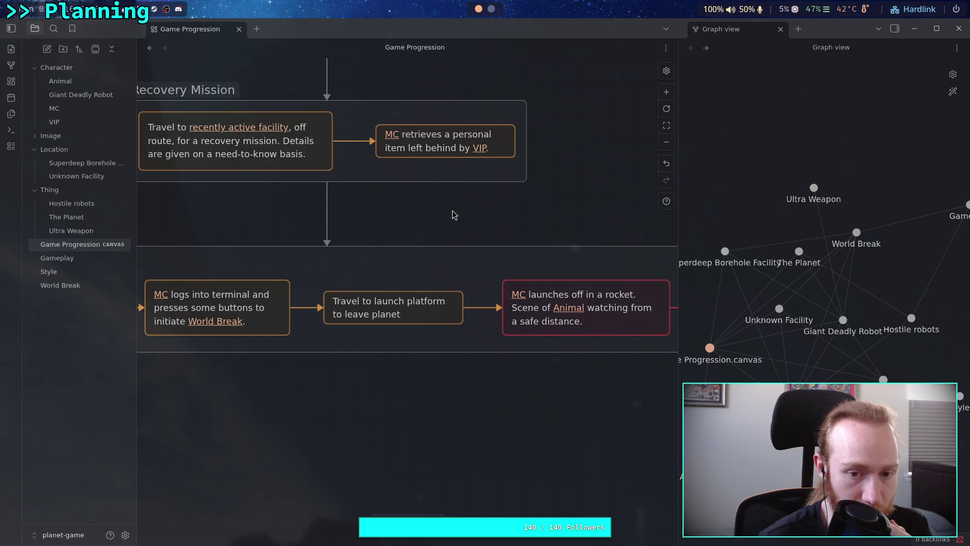
pyautogui.moveTo(326, 342); pyautogui.dragTo(546, 321)
pyautogui.moveTo(285, 339); pyautogui.dragTo(609, 325)
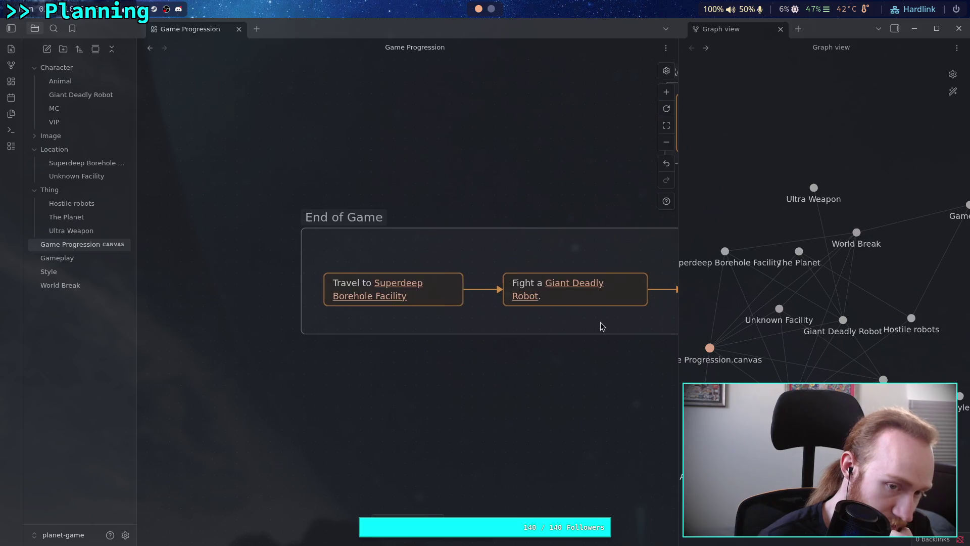
pyautogui.moveTo(529, 322); pyautogui.dragTo(293, 313)
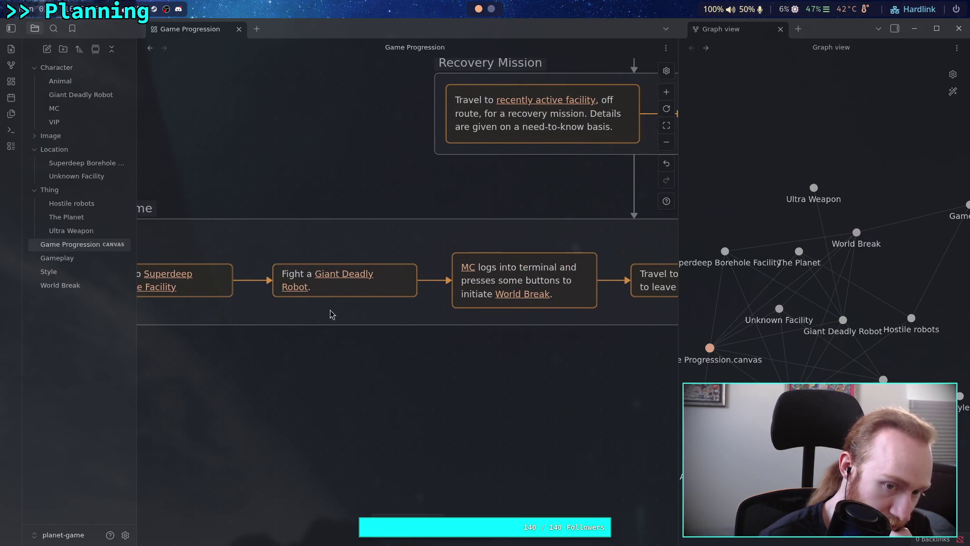
pyautogui.hscroll(6, 451, 308)
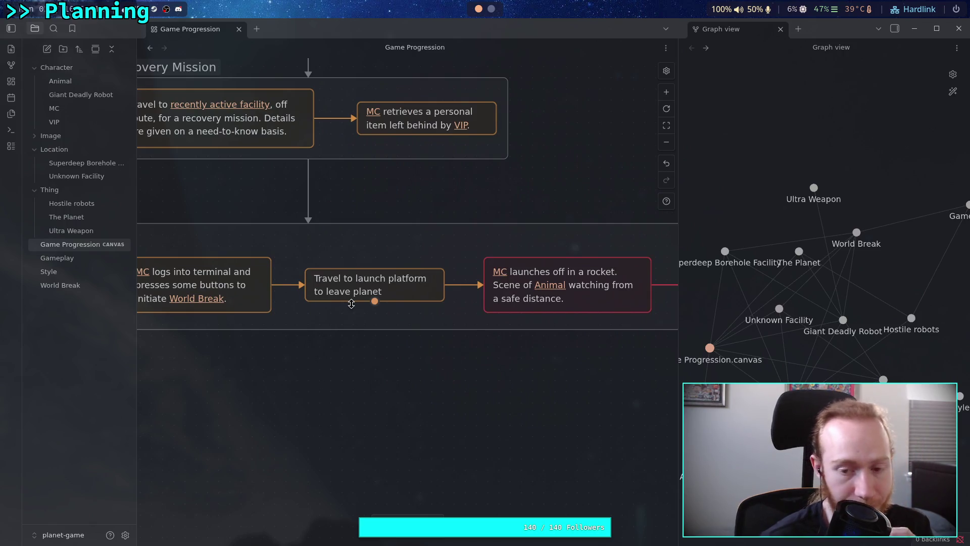
pyautogui.hscroll(2, 358, 303)
pyautogui.hscroll(4, 359, 304)
pyautogui.click(506, 277)
pyautogui.moveTo(498, 276); pyautogui.dragTo(479, 278)
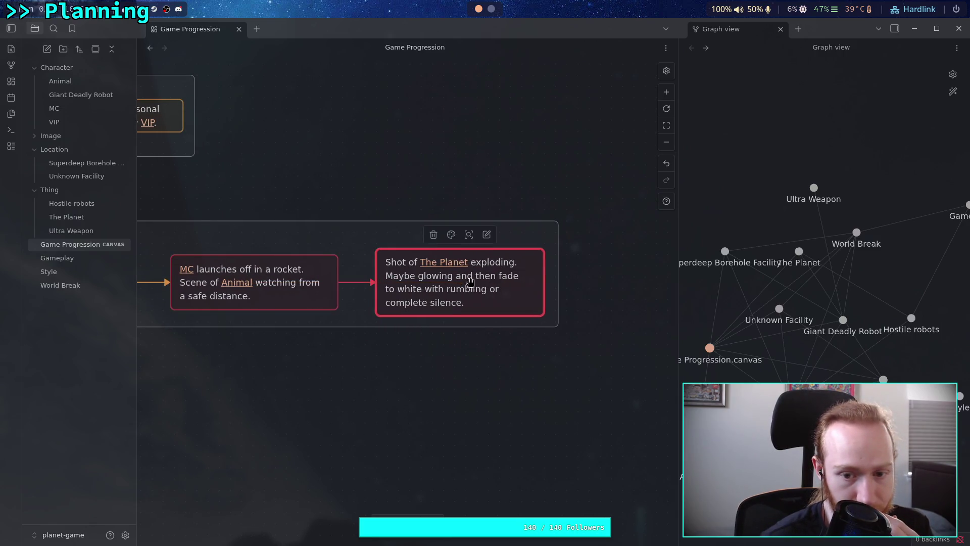
pyautogui.hscroll(-1, 445, 292)
pyautogui.click(366, 292)
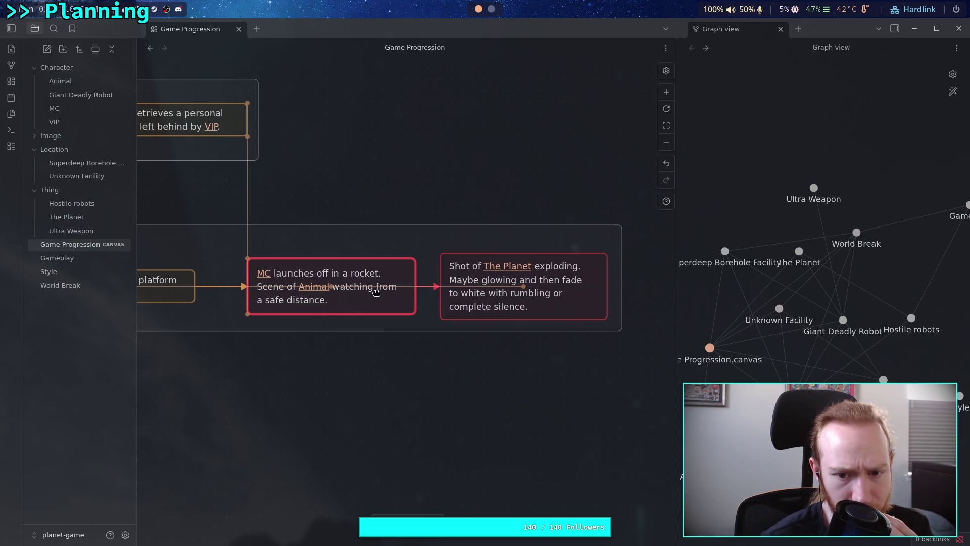
# - Slide the Travel to launch platform and MC terminal cards right into alignment
pyautogui.hscroll(-4, 465, 251)
pyautogui.moveTo(273, 297)
pyautogui.mouseDown()
pyautogui.moveTo(259, 293)
pyautogui.moveTo(322, 289)
pyautogui.mouseUp()
pyautogui.hscroll(-8, 272, 296)
pyautogui.click(303, 221)
pyautogui.hscroll(-5, 303, 220)
pyautogui.hscroll(-5, 323, 289)
# - Move the Fight a Giant Deadly Robot and Travel to Superdeep cards right; pull the group's left edge in
pyautogui.moveTo(463, 289); pyautogui.dragTo(476, 284)
pyautogui.moveTo(308, 283); pyautogui.dragTo(320, 281)
pyautogui.moveTo(187, 246); pyautogui.dragTo(211, 243)
pyautogui.hscroll(5, 328, 244)
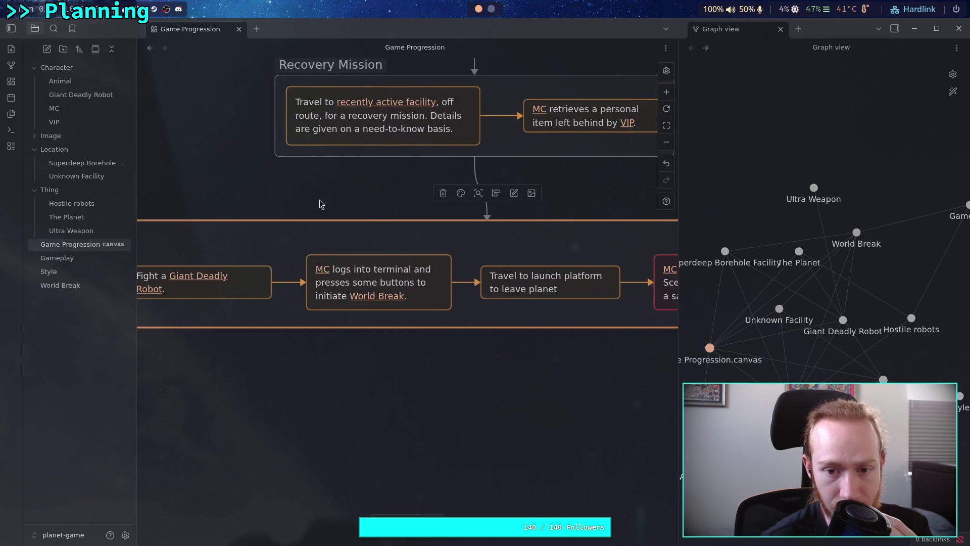
pyautogui.moveTo(590, 198)
pyautogui.mouseDown()
pyautogui.moveTo(402, 219)
pyautogui.moveTo(407, 301)
pyautogui.moveTo(437, 351)
pyautogui.moveTo(253, 283)
pyautogui.moveTo(273, 286)
pyautogui.mouseUp()
pyautogui.moveTo(373, 295)
pyautogui.mouseDown()
pyautogui.moveTo(430, 298)
pyautogui.moveTo(449, 336)
pyautogui.moveTo(452, 398)
pyautogui.mouseUp()
pyautogui.scroll(5, 417, 332)
# - Create a card reading 'The [[Animal]] is deliberately separated from the [[MC]].'
pyautogui.press('Return')
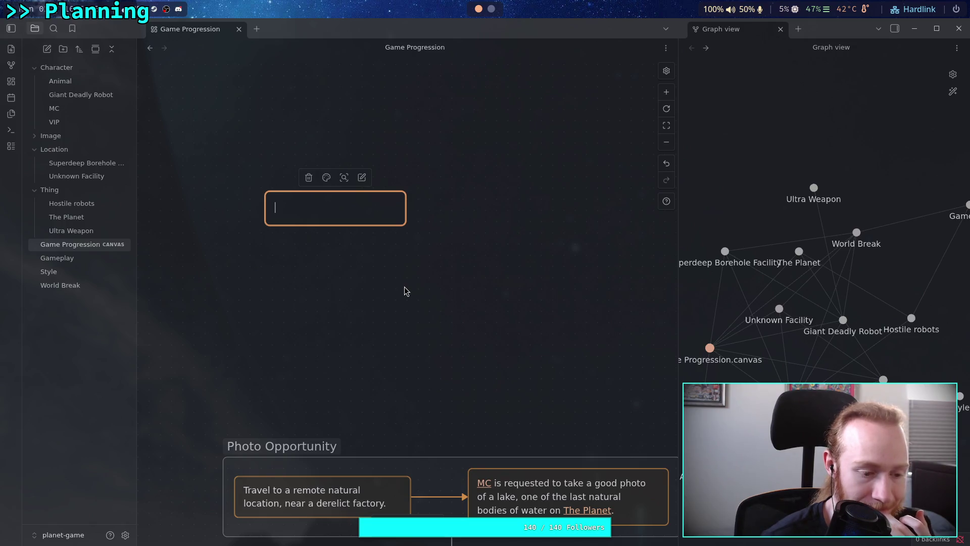
pyautogui.write('The [[Animal')
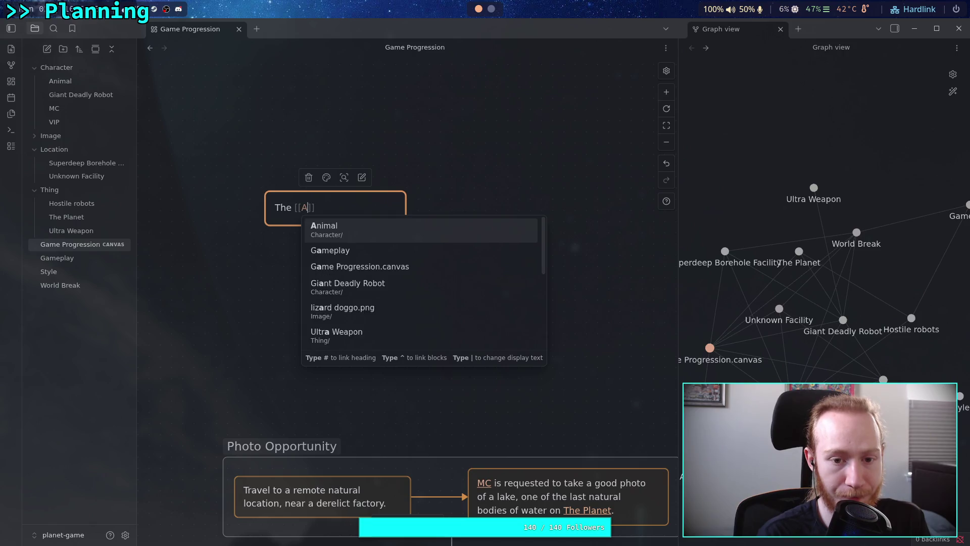
pyautogui.press('Escape')
pyautogui.press('Right')
pyautogui.press('Right')
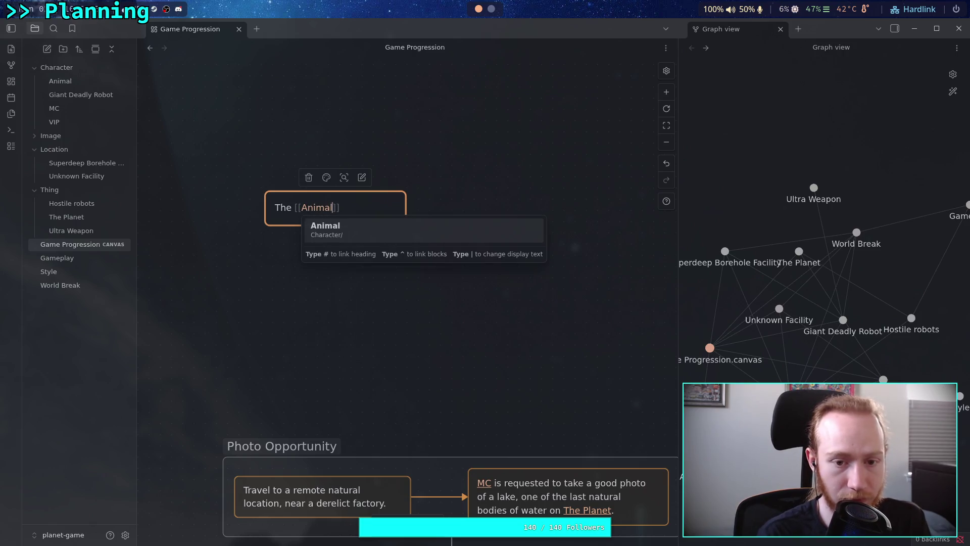
pyautogui.write('is ')
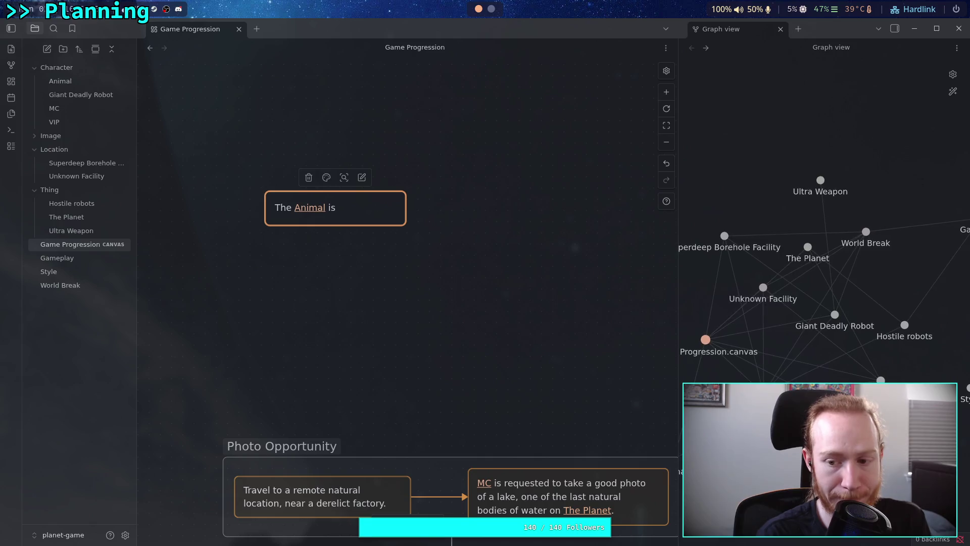
pyautogui.write('deliber')
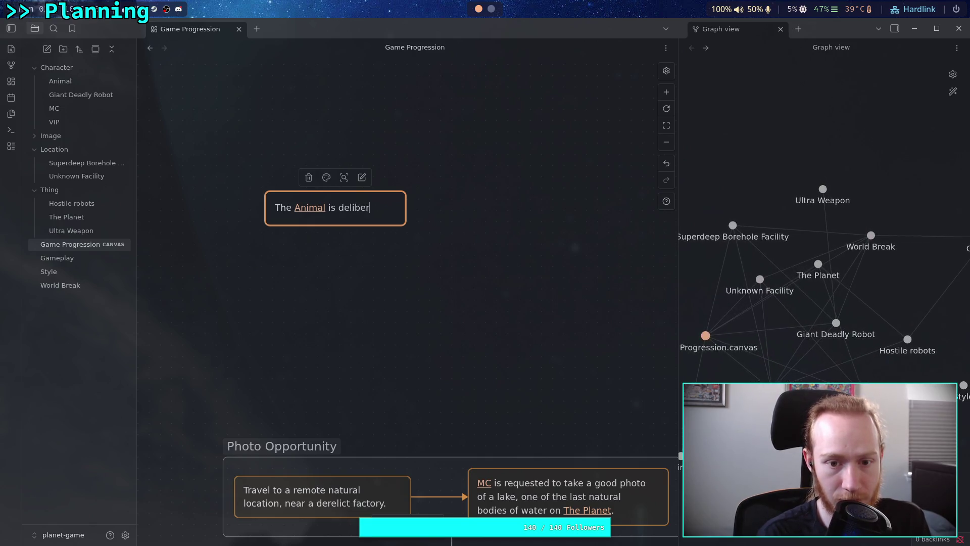
pyautogui.write('ately separa')
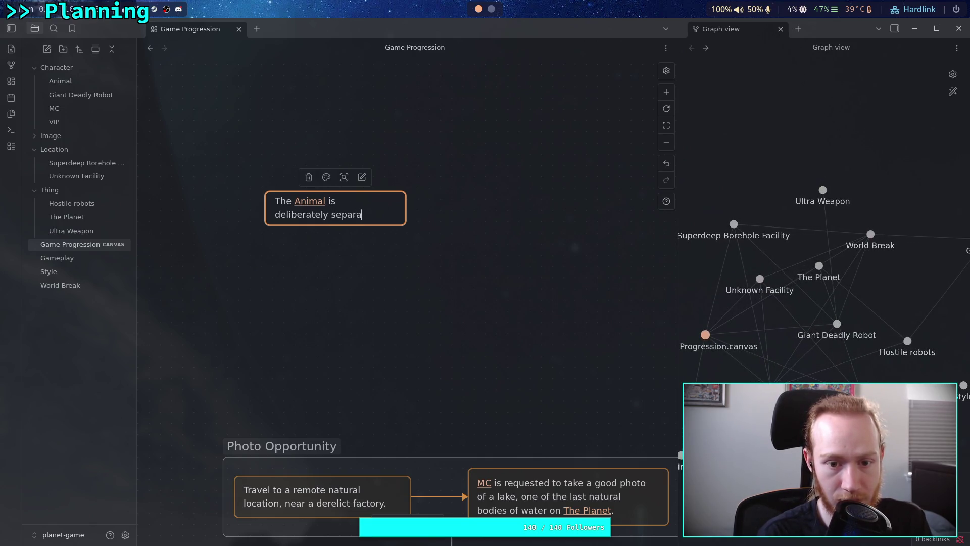
pyautogui.write('ted from the [[MC')
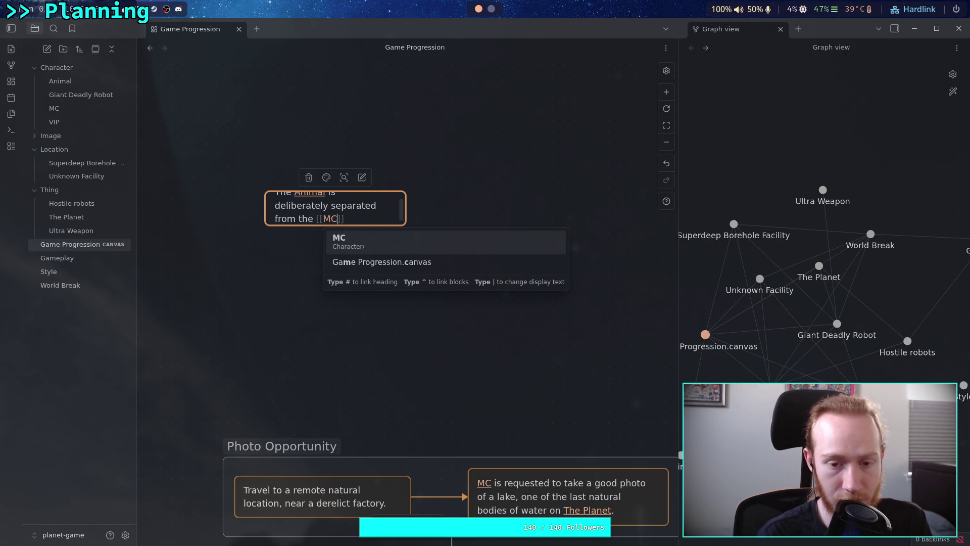
pyautogui.press('Return')
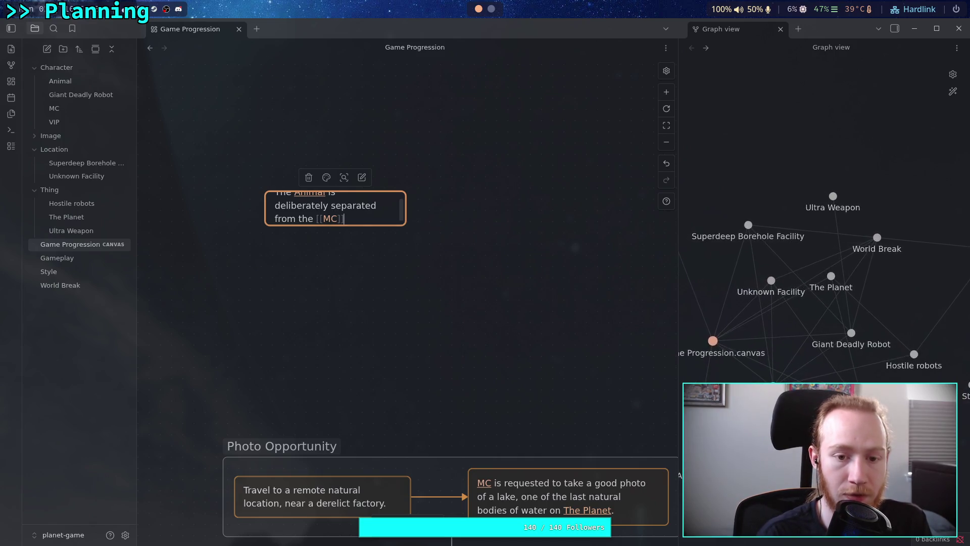
# - Finish the Animal card's text, widen it so the text rewraps, and colour it red
pyautogui.write('.')
pyautogui.click(430, 307)
pyautogui.click(385, 214)
pyautogui.moveTo(405, 224)
pyautogui.mouseDown()
pyautogui.moveTo(434, 236)
pyautogui.moveTo(420, 235)
pyautogui.mouseUp()
pyautogui.click(334, 179)
pyautogui.click(304, 199)
# - Move the red Animal card down beside the End of Game group
pyautogui.moveTo(399, 217)
pyautogui.mouseDown()
pyautogui.moveTo(384, 286)
pyautogui.moveTo(434, 232)
pyautogui.mouseUp()
pyautogui.scroll(-5, 434, 232)
pyautogui.moveTo(472, 133); pyautogui.dragTo(286, 413)
pyautogui.scroll(-5, 347, 326)
pyautogui.moveTo(328, 167)
pyautogui.mouseDown()
pyautogui.moveTo(381, 231)
pyautogui.moveTo(286, 236)
pyautogui.mouseUp()
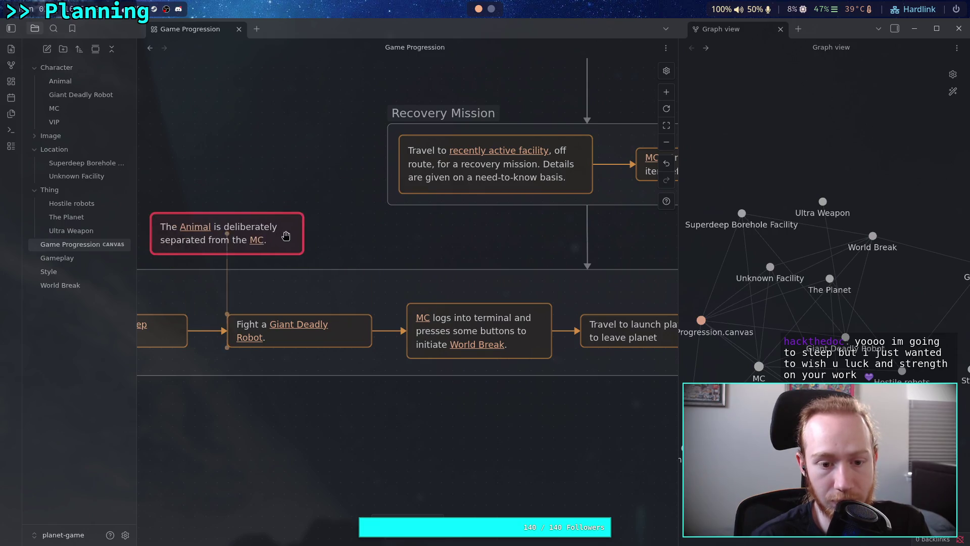
pyautogui.hscroll(-5, 286, 236)
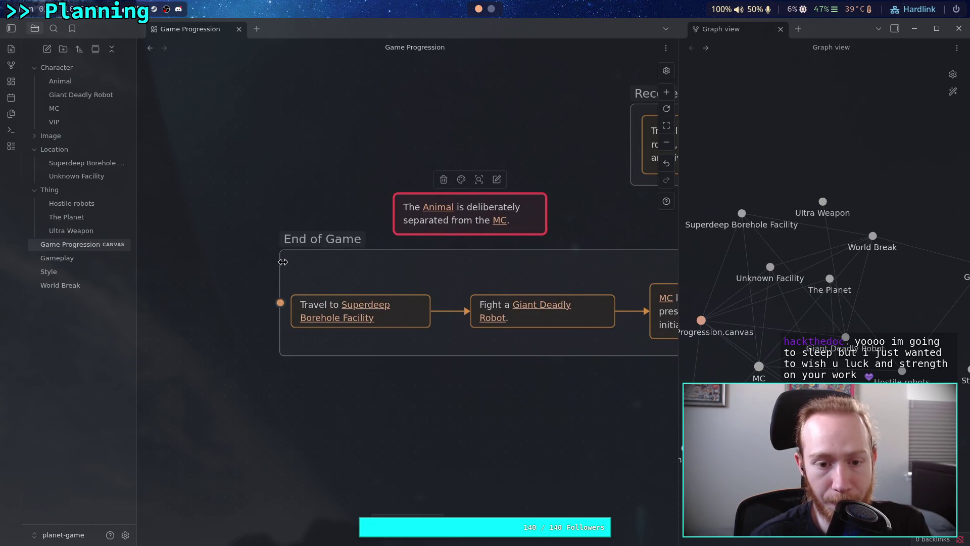
pyautogui.hscroll(2, 379, 283)
pyautogui.moveTo(379, 283)
pyautogui.mouseDown()
pyautogui.moveTo(332, 284)
pyautogui.moveTo(408, 297)
pyautogui.mouseUp()
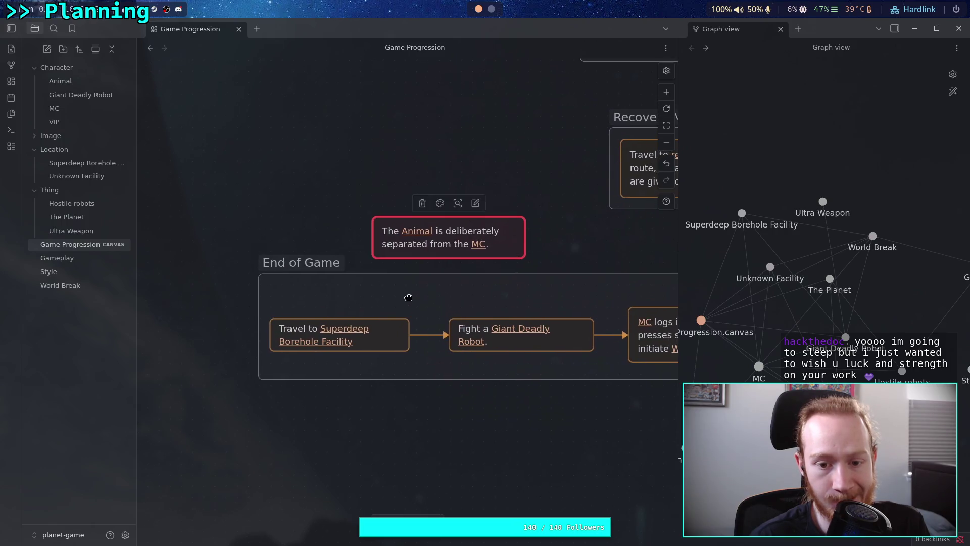
# - Connect the Travel card to the Animal card with an orange edge, then Animal to Fight
pyautogui.moveTo(410, 336); pyautogui.dragTo(372, 247)
pyautogui.click(374, 223)
pyautogui.click(370, 245)
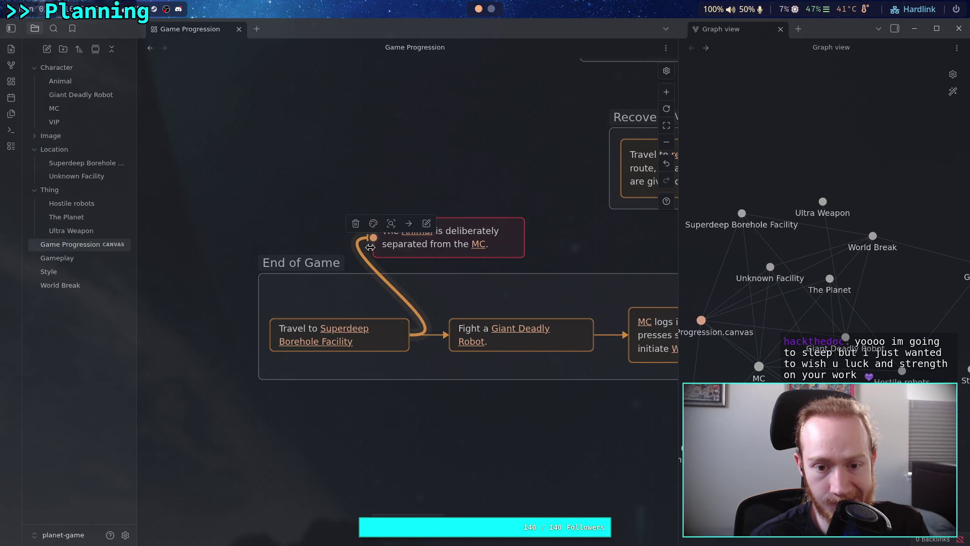
pyautogui.moveTo(524, 239); pyautogui.dragTo(446, 335)
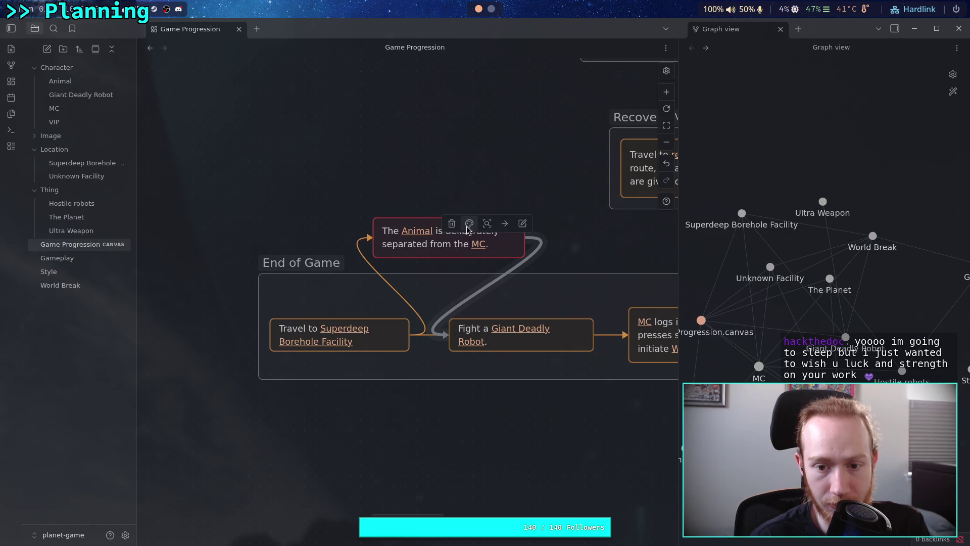
# - Delete the extra grey edge and reroute the Travel-to-Fight edge to start from the Animal card
pyautogui.click(449, 224)
pyautogui.click(423, 334)
pyautogui.click(418, 345)
pyautogui.click(427, 337)
pyautogui.click(426, 343)
pyautogui.click(423, 341)
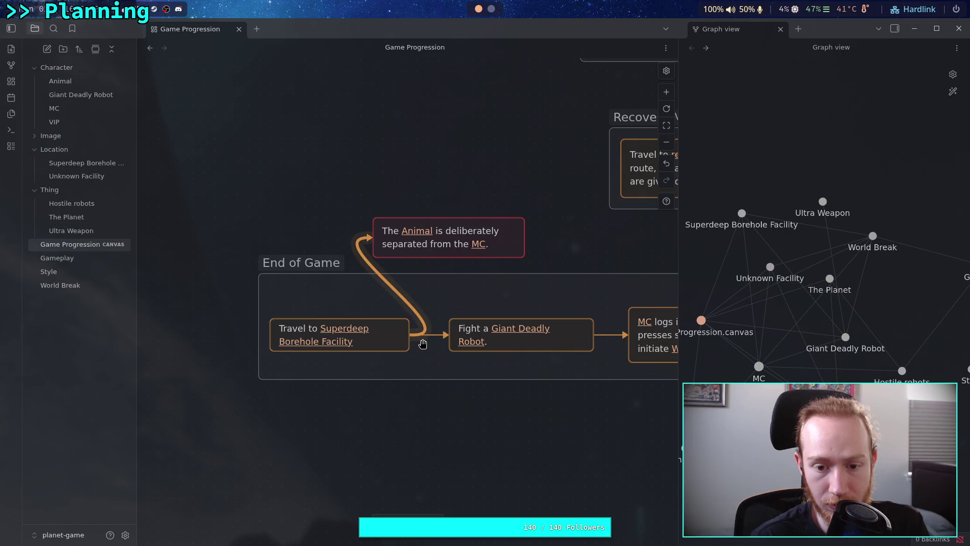
pyautogui.click(429, 339)
pyautogui.moveTo(429, 342)
pyautogui.mouseDown()
pyautogui.moveTo(445, 312)
pyautogui.moveTo(368, 358)
pyautogui.moveTo(353, 352)
pyautogui.moveTo(528, 240)
pyautogui.mouseUp()
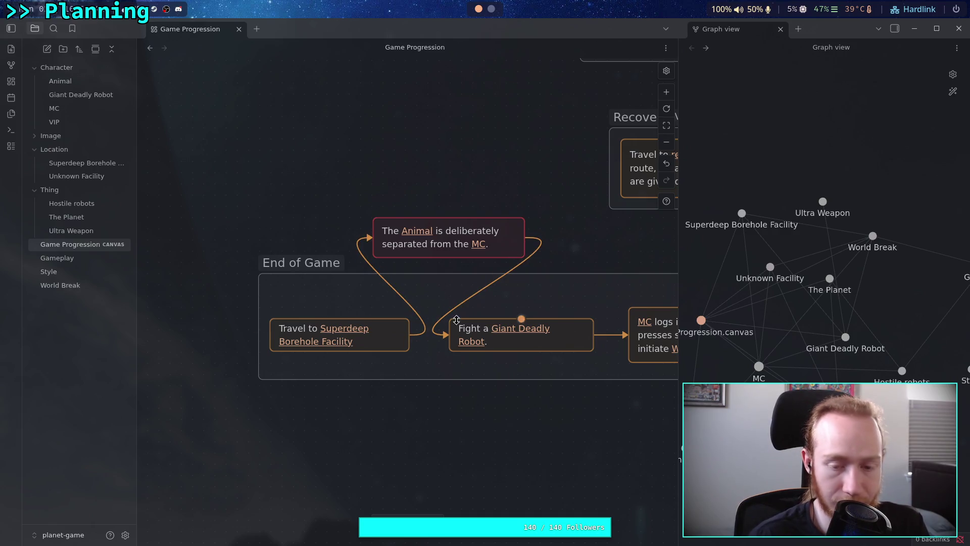
pyautogui.moveTo(255, 335)
pyautogui.mouseDown()
pyautogui.moveTo(222, 324)
pyautogui.moveTo(326, 303)
pyautogui.moveTo(417, 316)
pyautogui.mouseUp()
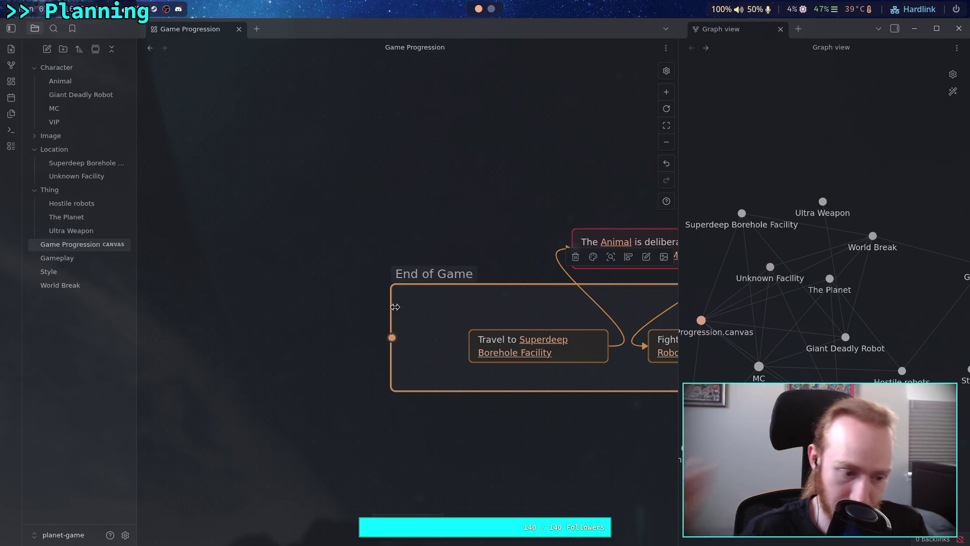
# - Widen the End of Game group leftward and move the Travel and Animal cards into it
pyautogui.moveTo(390, 321); pyautogui.dragTo(290, 324)
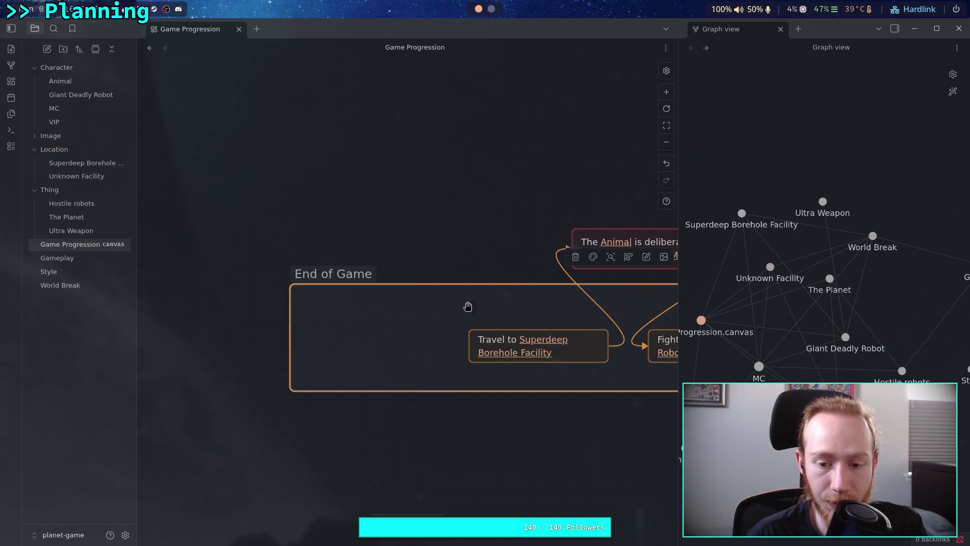
pyautogui.hscroll(3, 455, 308)
pyautogui.moveTo(497, 361); pyautogui.dragTo(332, 362)
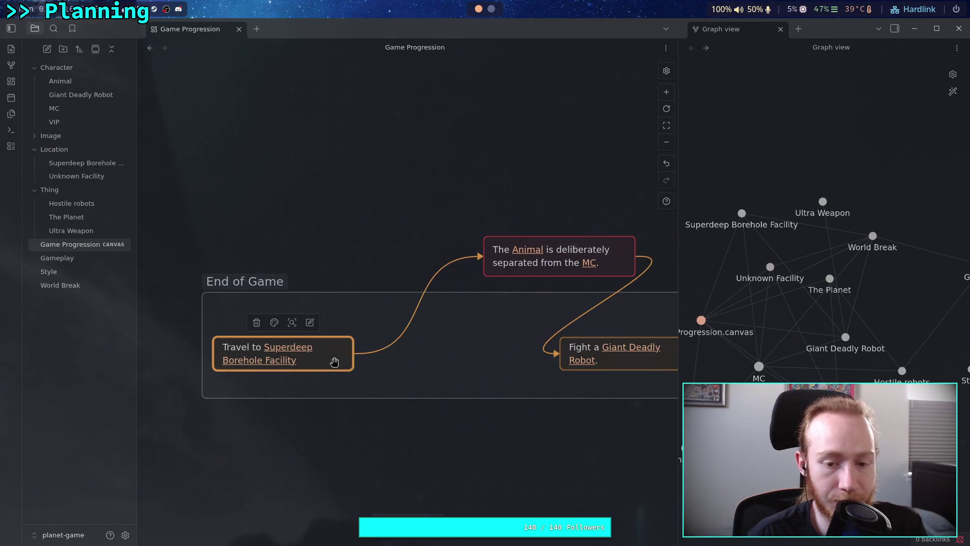
pyautogui.moveTo(591, 271)
pyautogui.mouseDown()
pyautogui.moveTo(498, 351)
pyautogui.moveTo(505, 367)
pyautogui.mouseUp()
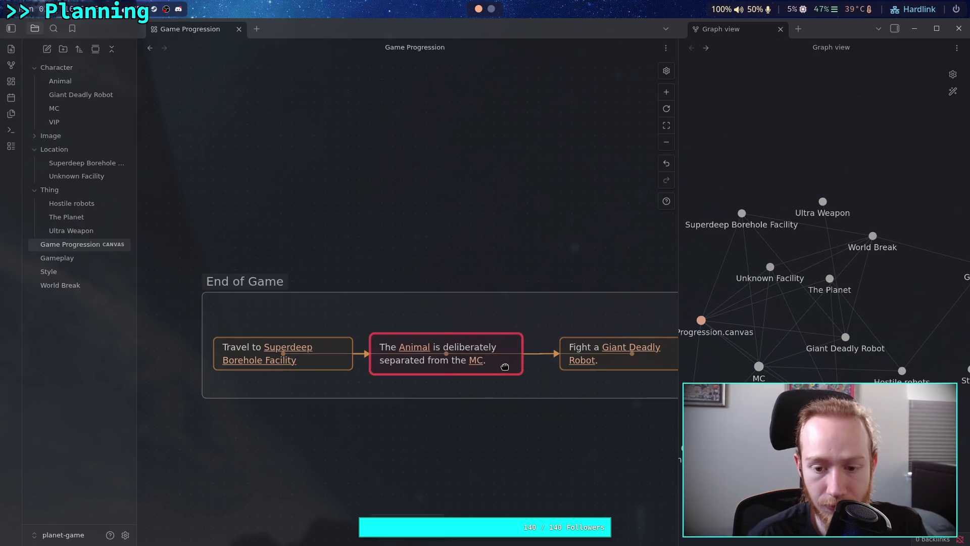
pyautogui.hscroll(-5, 522, 303)
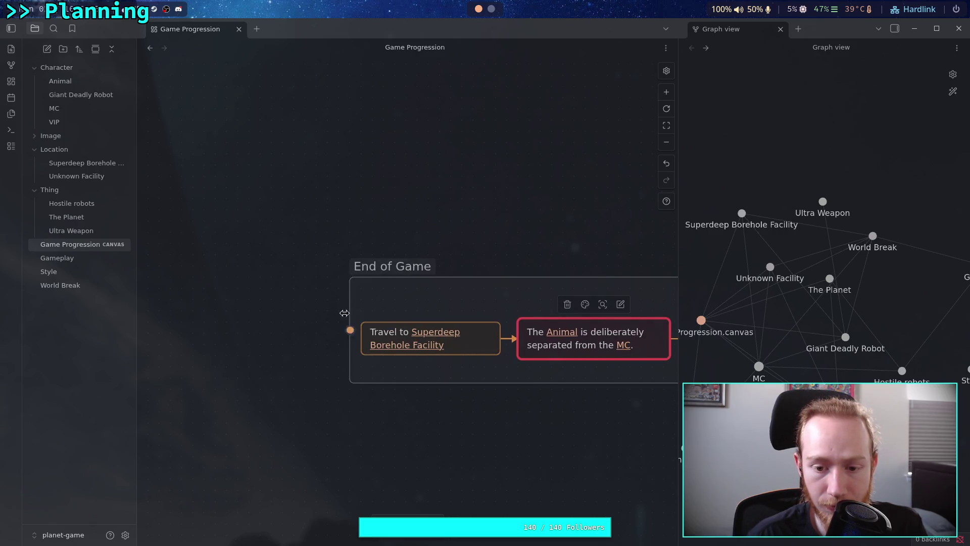
pyautogui.moveTo(352, 312); pyautogui.dragTo(314, 316)
# - Resize the Animal card's height to match the other cards in the row
pyautogui.click(467, 340)
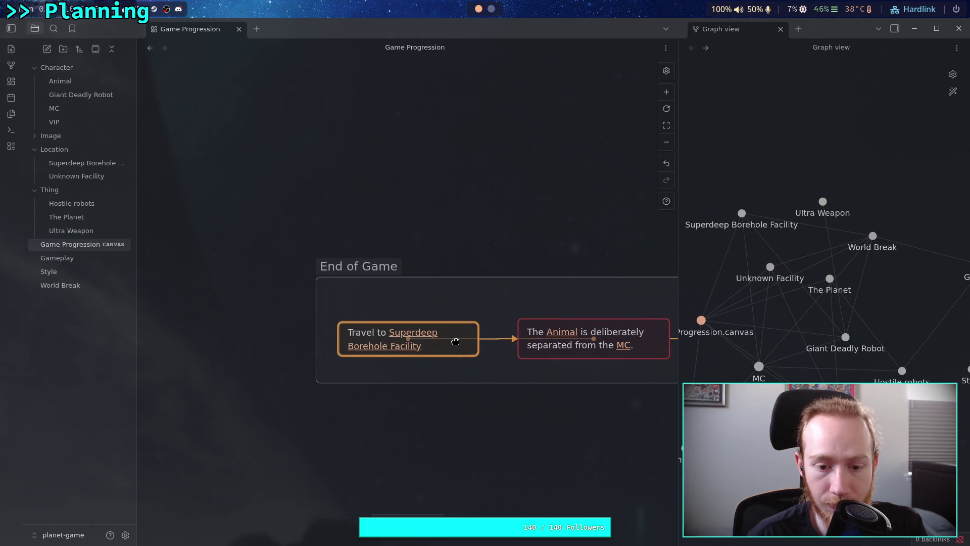
pyautogui.hscroll(7, 500, 324)
pyautogui.click(458, 337)
pyautogui.click(468, 339)
pyautogui.moveTo(455, 308); pyautogui.dragTo(456, 309)
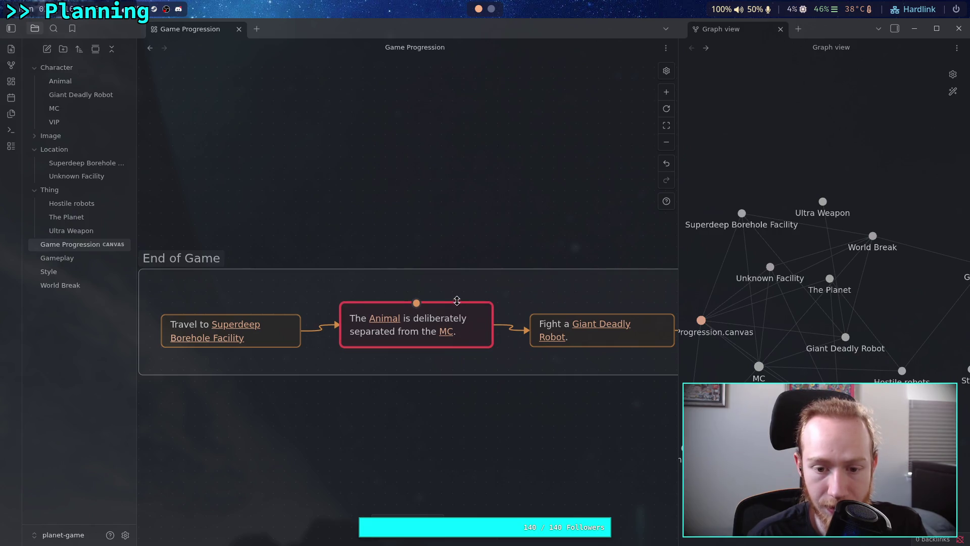
pyautogui.moveTo(465, 343)
pyautogui.mouseDown()
pyautogui.moveTo(372, 313)
pyautogui.moveTo(435, 325)
pyautogui.mouseUp()
pyautogui.hscroll(2, 497, 300)
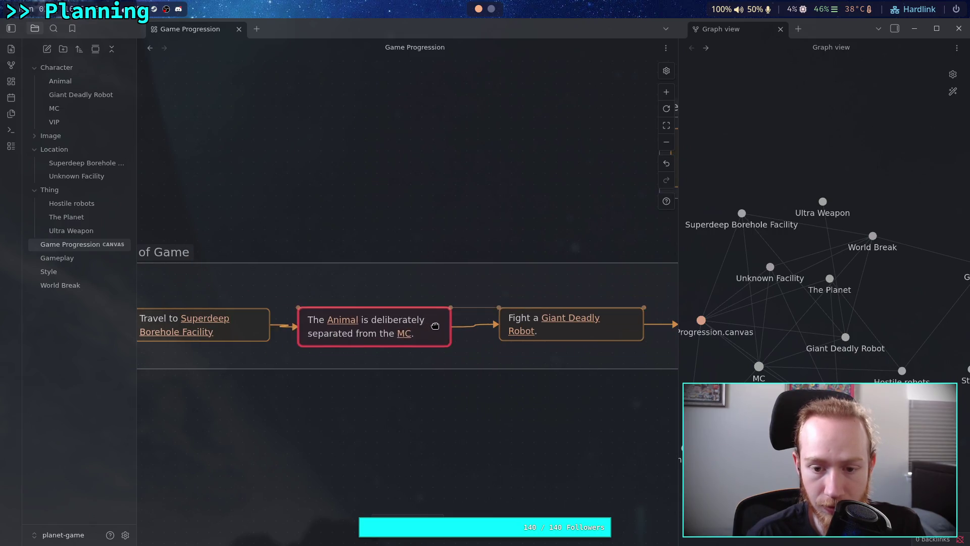
pyautogui.hscroll(2, 474, 316)
pyautogui.hscroll(-4, 591, 300)
pyautogui.scroll(-1, 591, 300)
# - Line up the Travel, Animal and Fight cards in one row inside the End of Game group
pyautogui.moveTo(297, 308); pyautogui.dragTo(288, 307)
pyautogui.moveTo(467, 309); pyautogui.dragTo(470, 319)
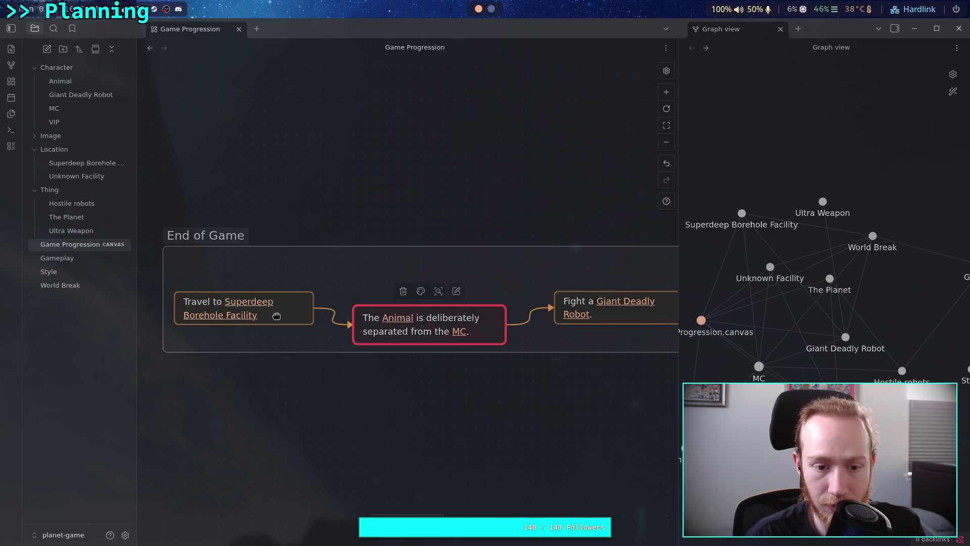
pyautogui.moveTo(274, 312); pyautogui.dragTo(305, 371)
pyautogui.moveTo(470, 324)
pyautogui.mouseDown()
pyautogui.moveTo(461, 305)
pyautogui.moveTo(471, 307)
pyautogui.mouseUp()
pyautogui.hscroll(3, 471, 308)
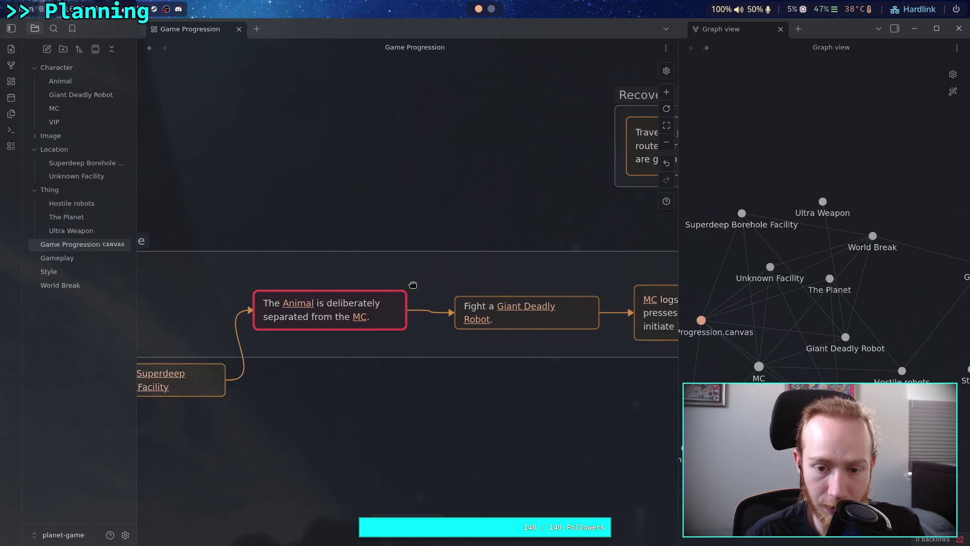
pyautogui.moveTo(380, 310); pyautogui.dragTo(353, 286)
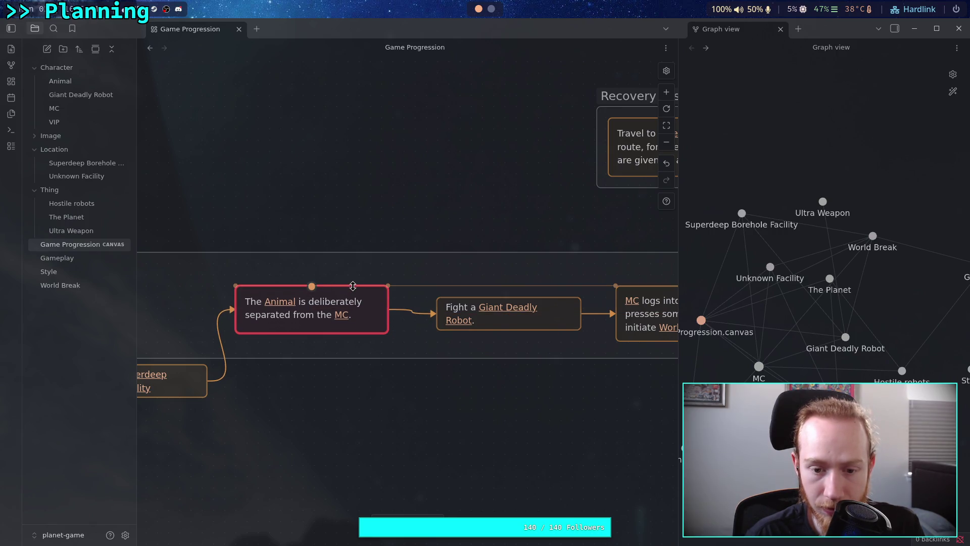
pyautogui.moveTo(363, 333)
pyautogui.mouseDown()
pyautogui.moveTo(362, 342)
pyautogui.moveTo(372, 320)
pyautogui.moveTo(394, 317)
pyautogui.mouseUp()
pyautogui.hscroll(-5, 393, 317)
pyautogui.moveTo(375, 377)
pyautogui.mouseDown()
pyautogui.moveTo(373, 335)
pyautogui.moveTo(360, 317)
pyautogui.mouseUp()
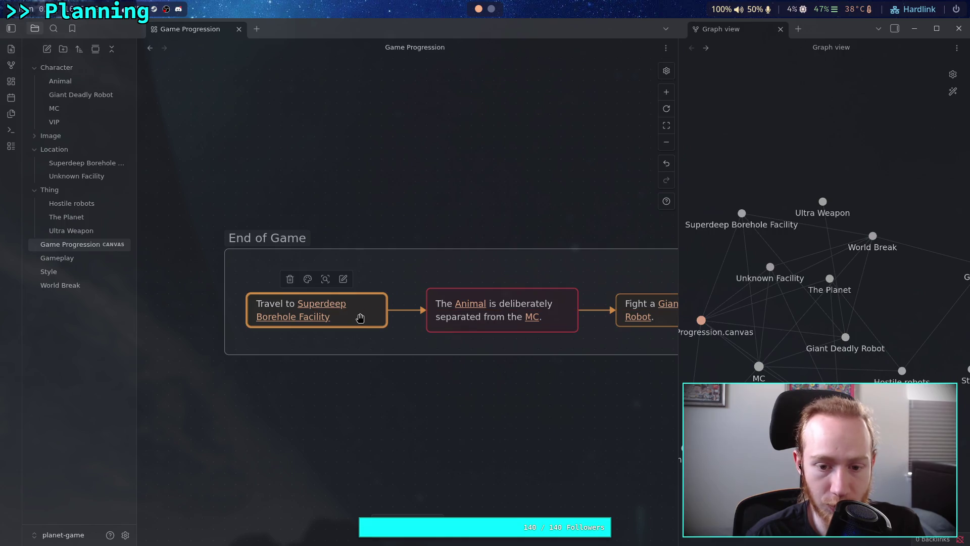
pyautogui.click(230, 283)
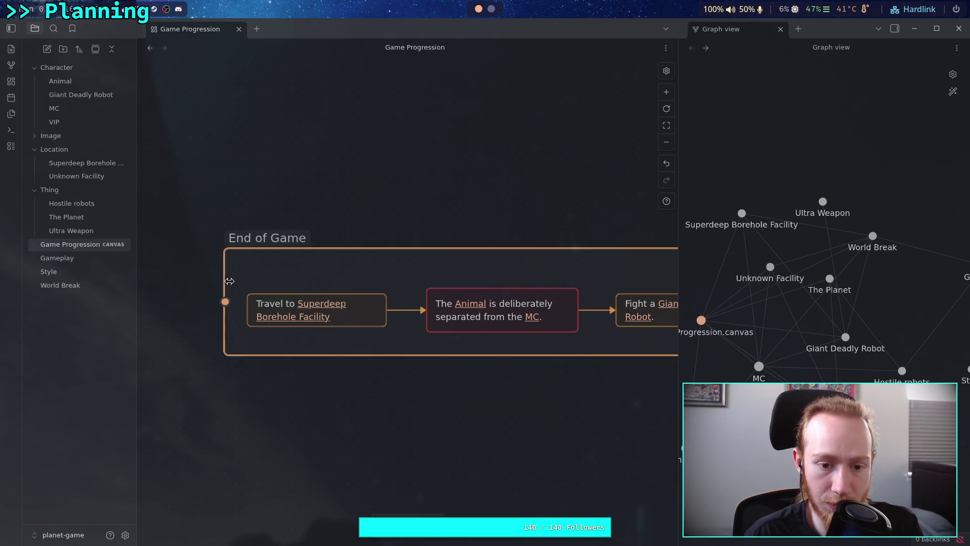
# - Drag the End of Game group a little to the right and deselect it
pyautogui.hscroll(7, 520, 267)
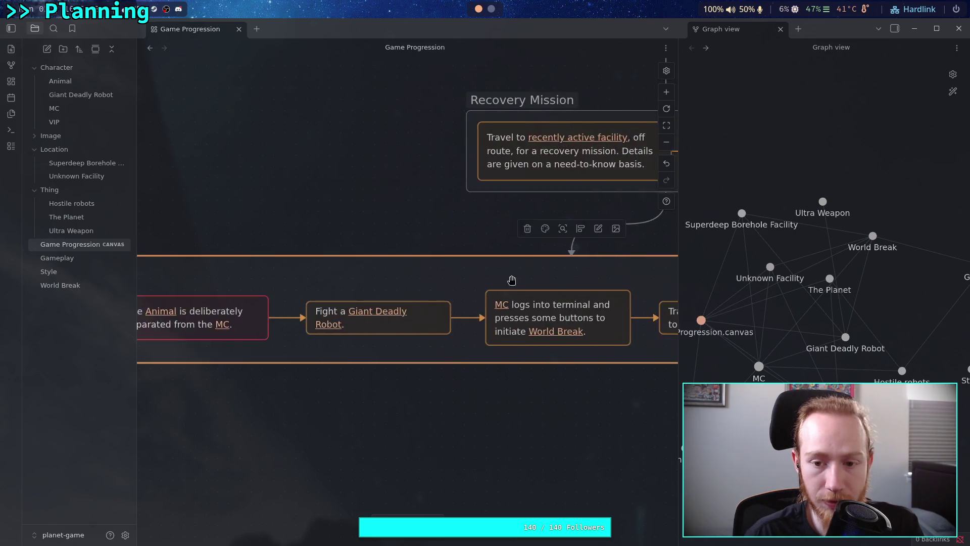
pyautogui.hscroll(5, 512, 280)
pyautogui.moveTo(310, 287); pyautogui.dragTo(400, 282)
pyautogui.click(321, 245)
# - Pan around the canvas up toward the Photo Opportunity group to review the layout
pyautogui.hscroll(-7, 541, 287)
pyautogui.scroll(-1, 541, 287)
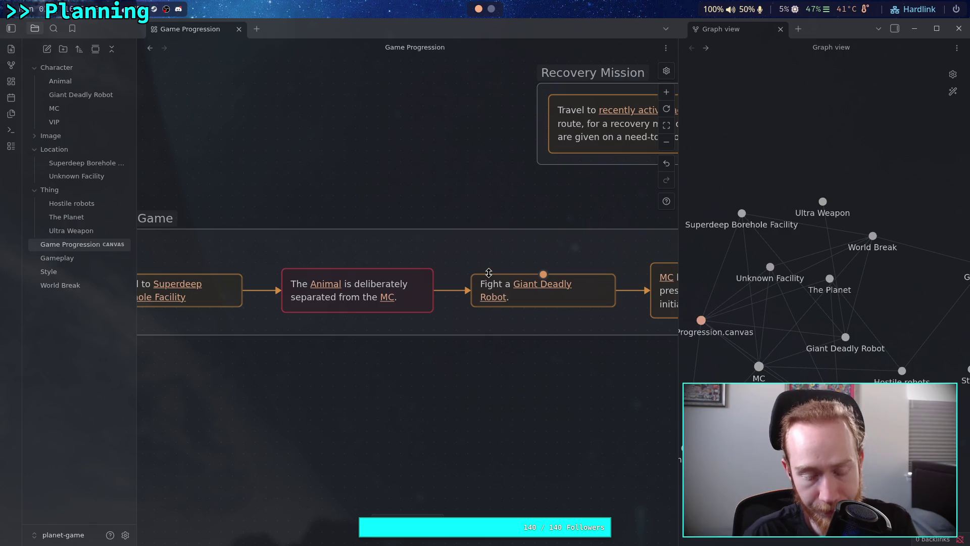
pyautogui.hscroll(15, 515, 264)
pyautogui.scroll(2, 516, 265)
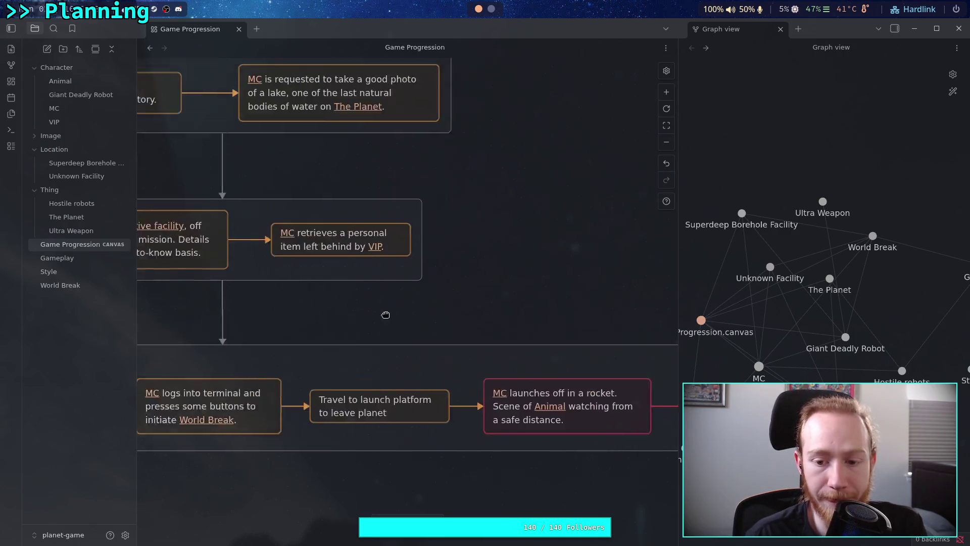
pyautogui.moveTo(263, 269); pyautogui.dragTo(477, 277)
pyautogui.hscroll(-3, 373, 288)
pyautogui.scroll(1, 372, 288)
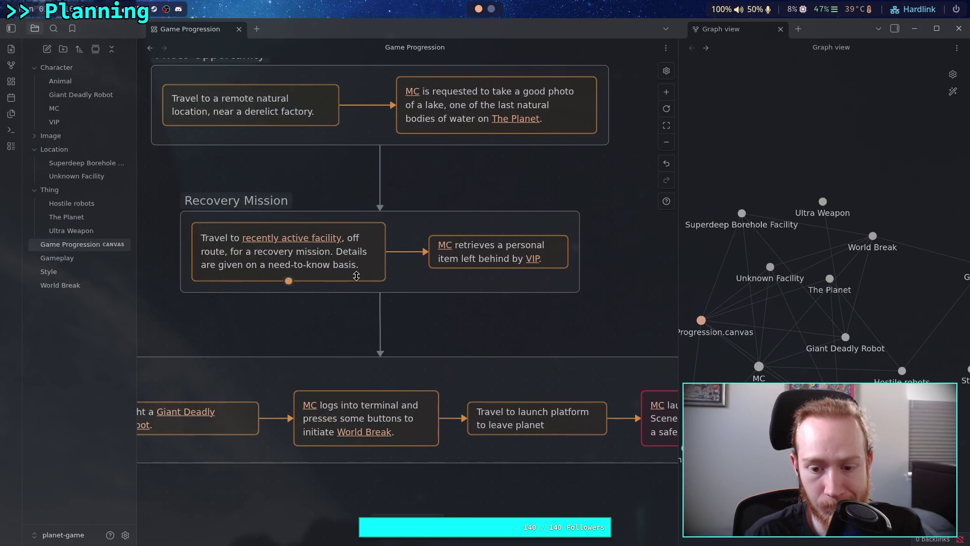
pyautogui.hscroll(-2, 298, 272)
pyautogui.scroll(2, 297, 273)
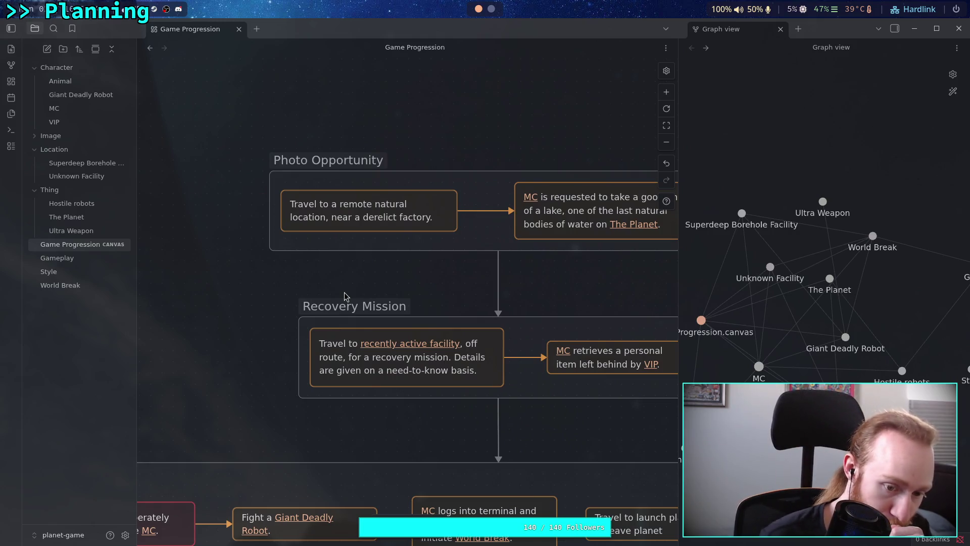
pyautogui.scroll(4, 346, 295)
# - Create a new empty text card above the Photo Opportunity group and start editing its text
pyautogui.doubleClick(365, 218)
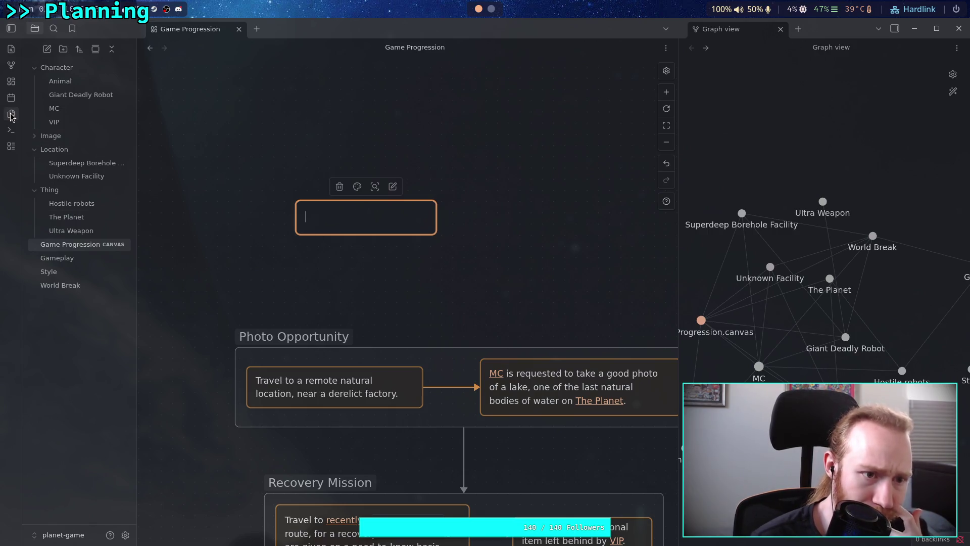
pyautogui.click(283, 162)
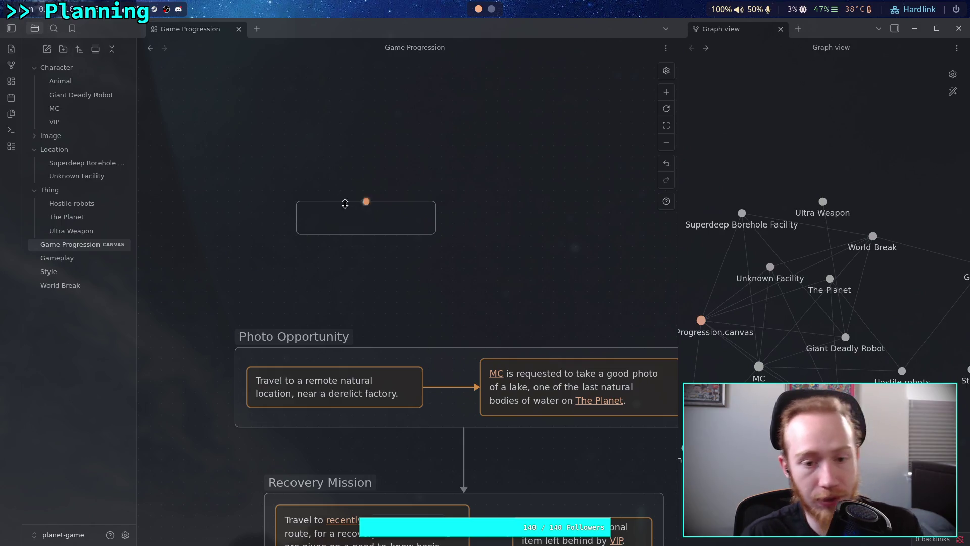
pyautogui.click(349, 218)
pyautogui.click(349, 217)
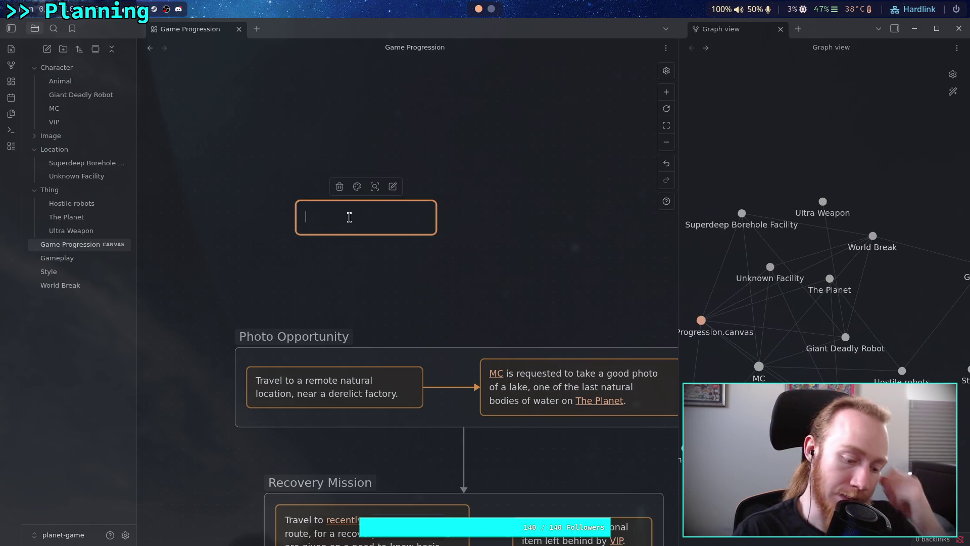
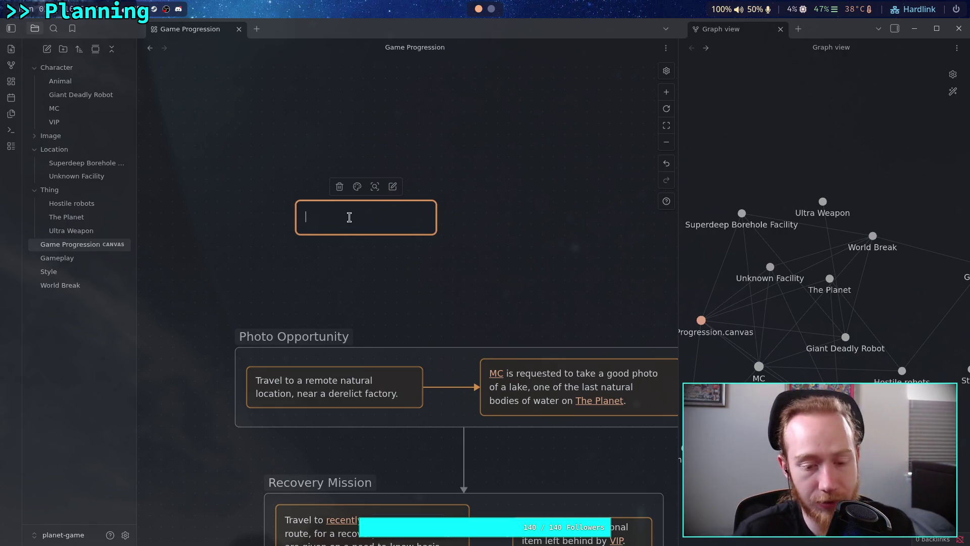
# - Shift the remote natural location card right and pull in the Photo Opportunity group's left edge
pyautogui.scroll(-3, 366, 175)
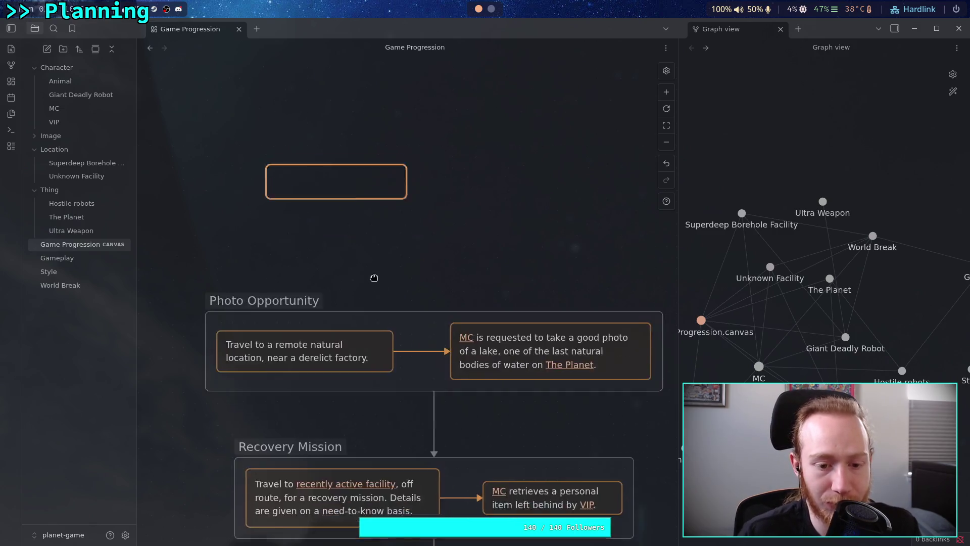
pyautogui.moveTo(148, 230)
pyautogui.mouseDown()
pyautogui.moveTo(652, 400)
pyautogui.moveTo(657, 395)
pyautogui.mouseUp()
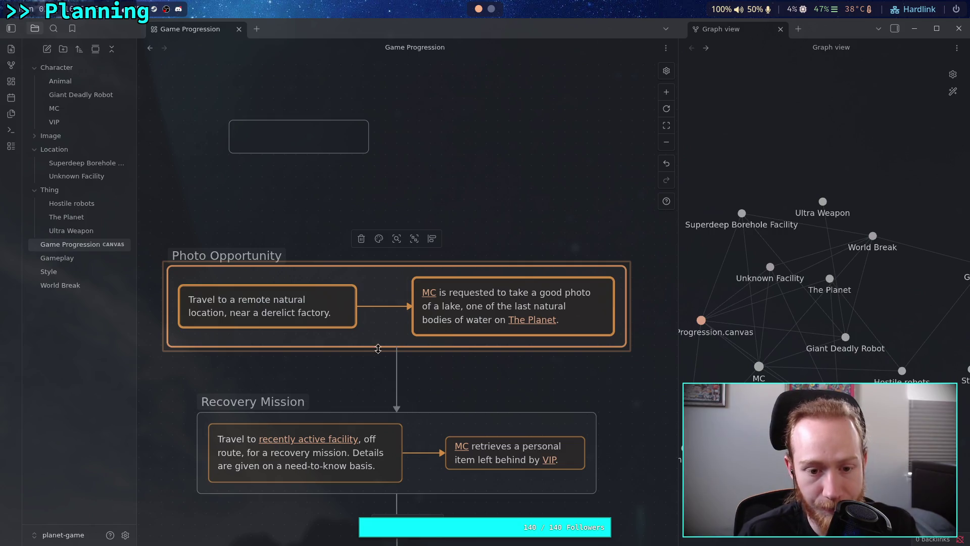
pyautogui.click(326, 302)
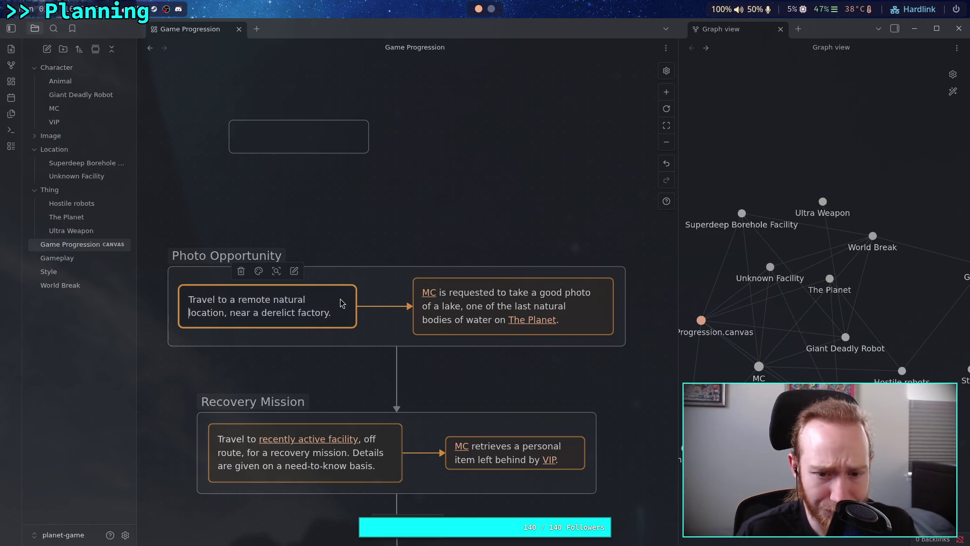
pyautogui.moveTo(339, 301)
pyautogui.mouseDown()
pyautogui.moveTo(359, 299)
pyautogui.moveTo(359, 309)
pyautogui.mouseUp()
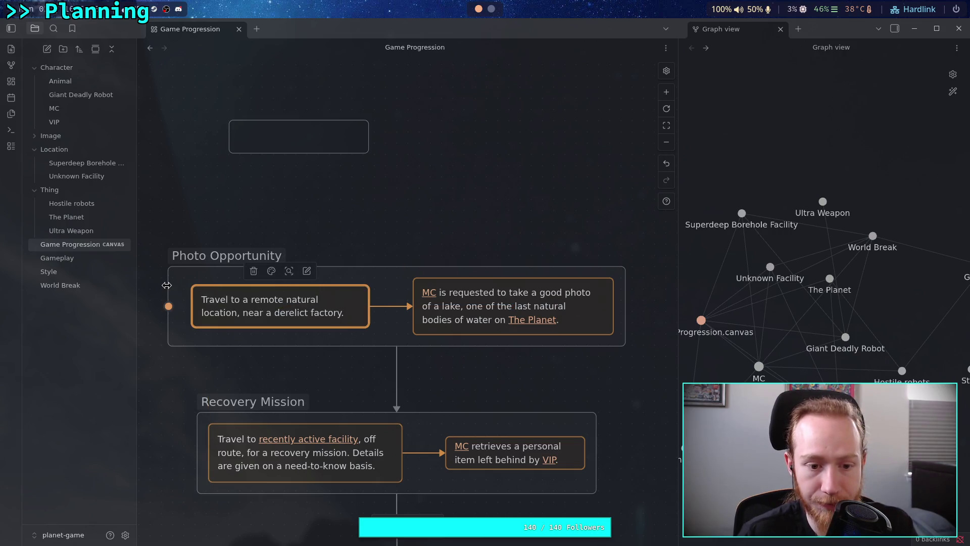
pyautogui.moveTo(166, 285); pyautogui.dragTo(183, 286)
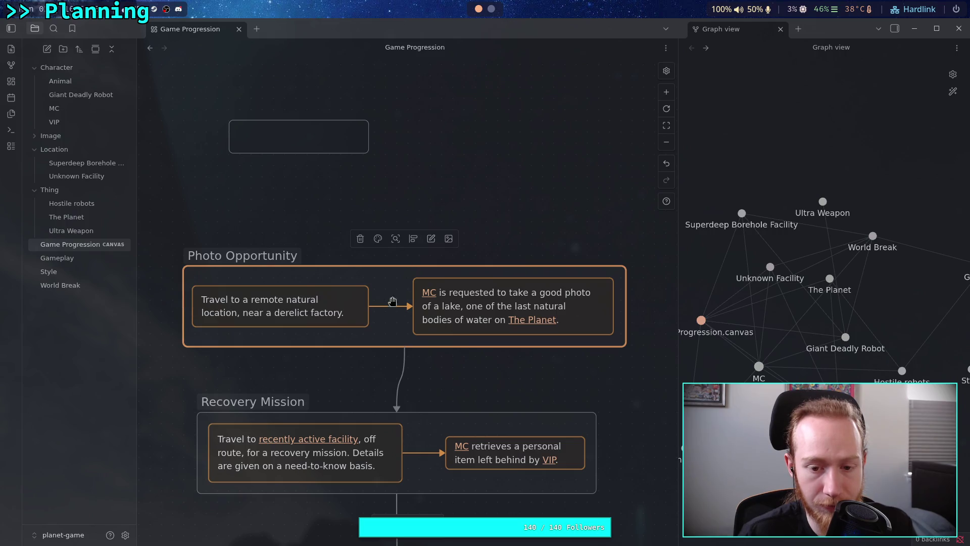
pyautogui.moveTo(347, 314); pyautogui.dragTo(373, 309)
# - Narrow the Photo Opportunity group again, move it back left, and nudge the MC retrieves card left
pyautogui.moveTo(183, 305); pyautogui.dragTo(197, 306)
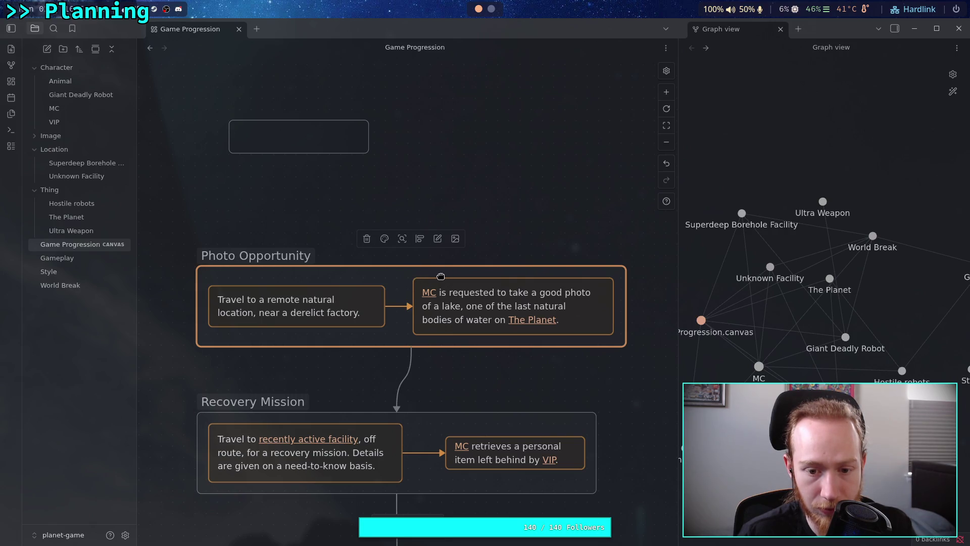
pyautogui.moveTo(442, 276); pyautogui.dragTo(428, 281)
pyautogui.click(475, 217)
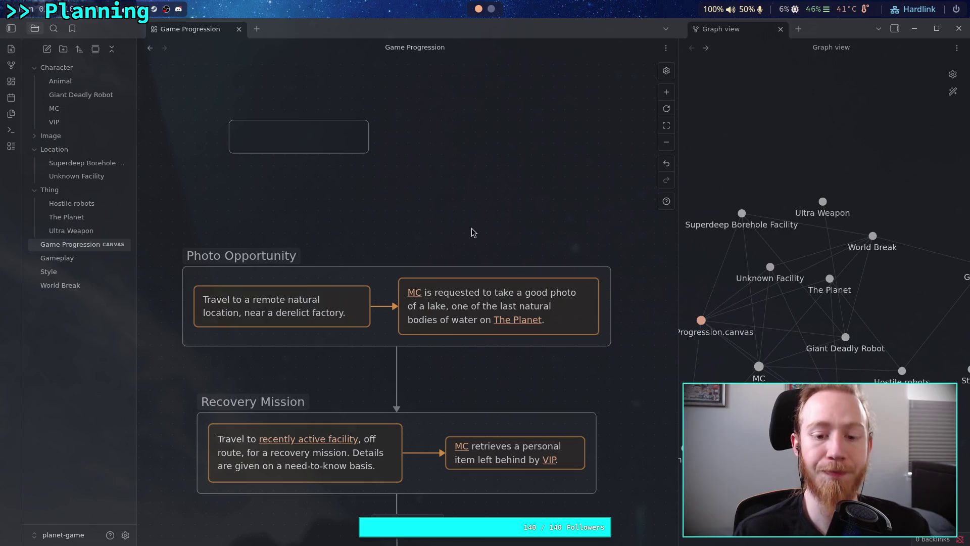
pyautogui.moveTo(573, 457)
pyautogui.mouseDown()
pyautogui.moveTo(557, 458)
pyautogui.moveTo(586, 443)
pyautogui.mouseUp()
pyautogui.click(597, 443)
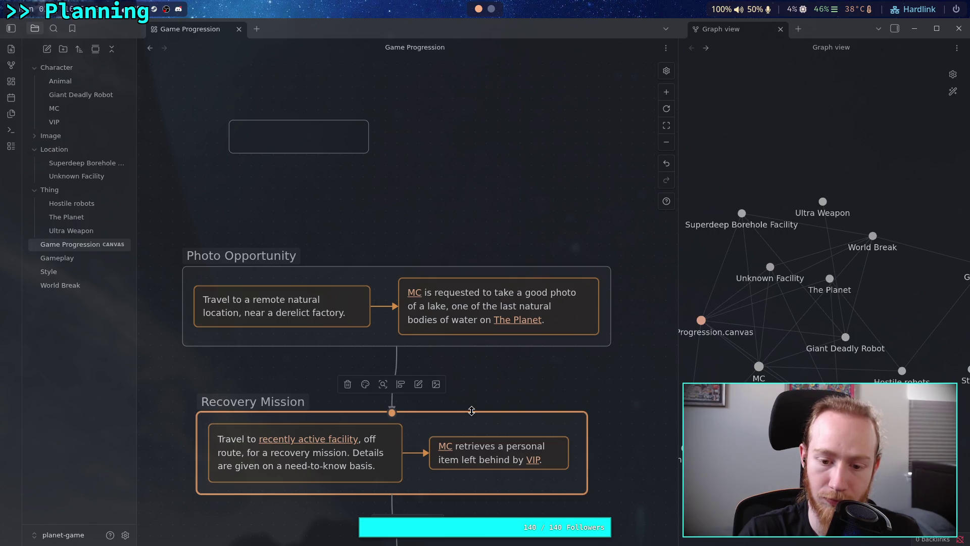
# - Nudge the Recovery Mission group right under the connector, then begin editing the empty card above
pyautogui.moveTo(472, 426); pyautogui.dragTo(477, 427)
pyautogui.scroll(-3, 613, 320)
pyautogui.click(541, 411)
pyautogui.scroll(-1, 530, 424)
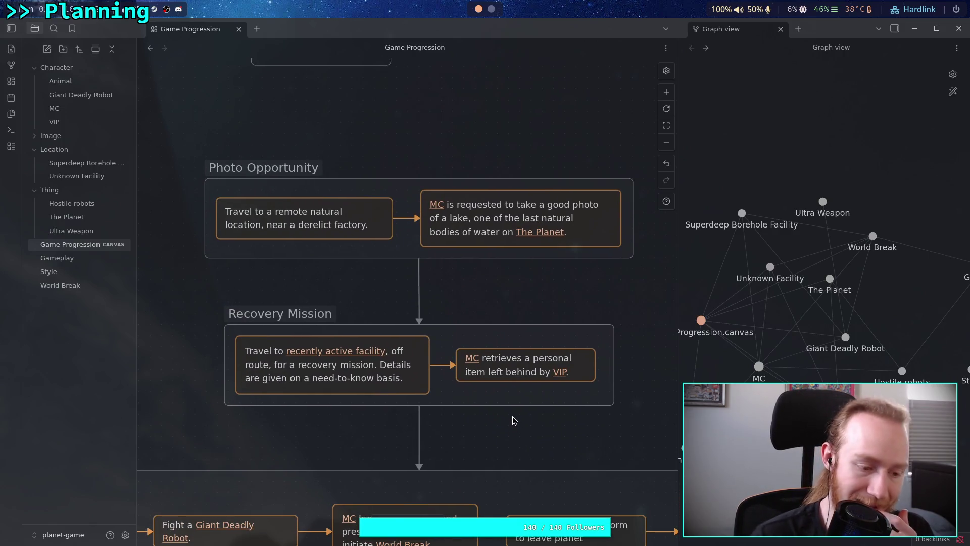
pyautogui.scroll(5, 512, 417)
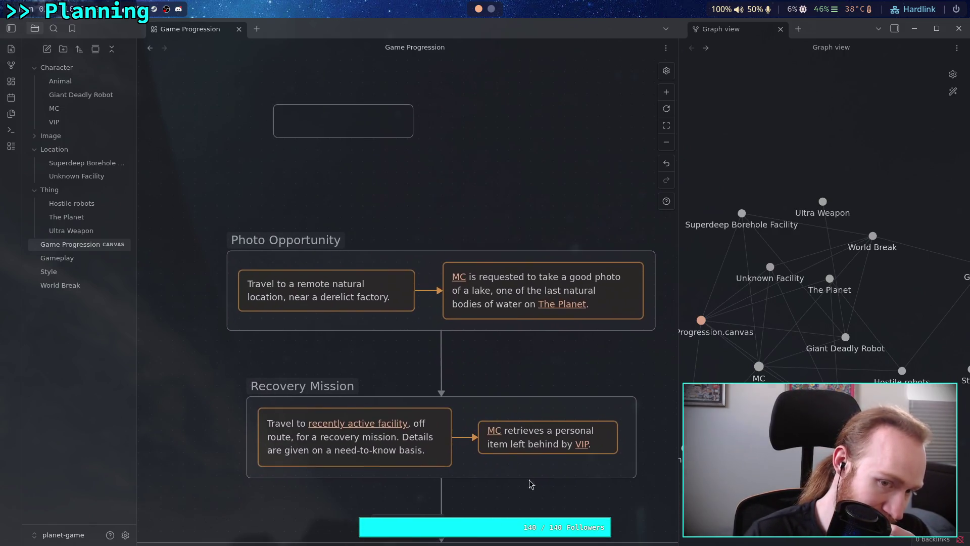
pyautogui.doubleClick(362, 172)
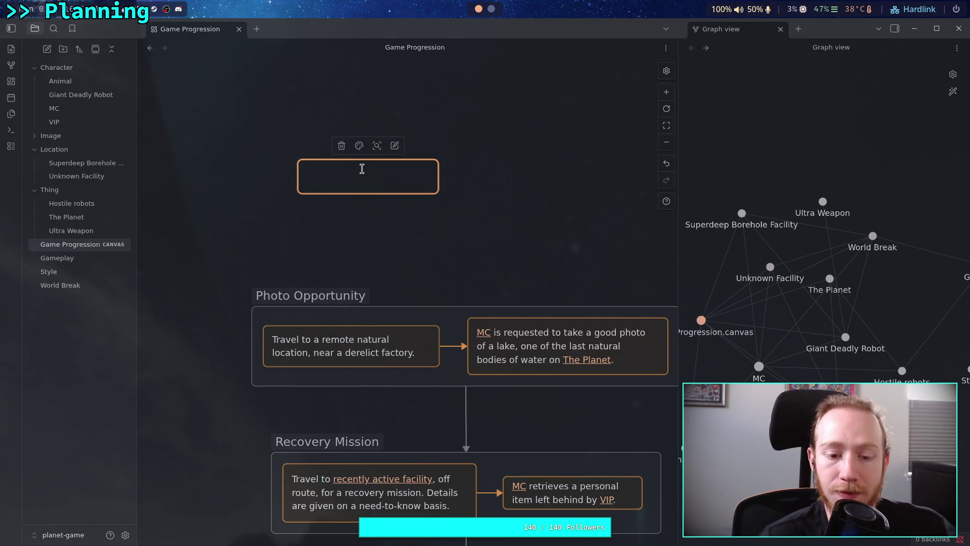
# - Nudge the Recovery Mission group a few pixels right, then edit the empty card above the groups
pyautogui.scroll(-3, 503, 344)
pyautogui.hscroll(3, 504, 345)
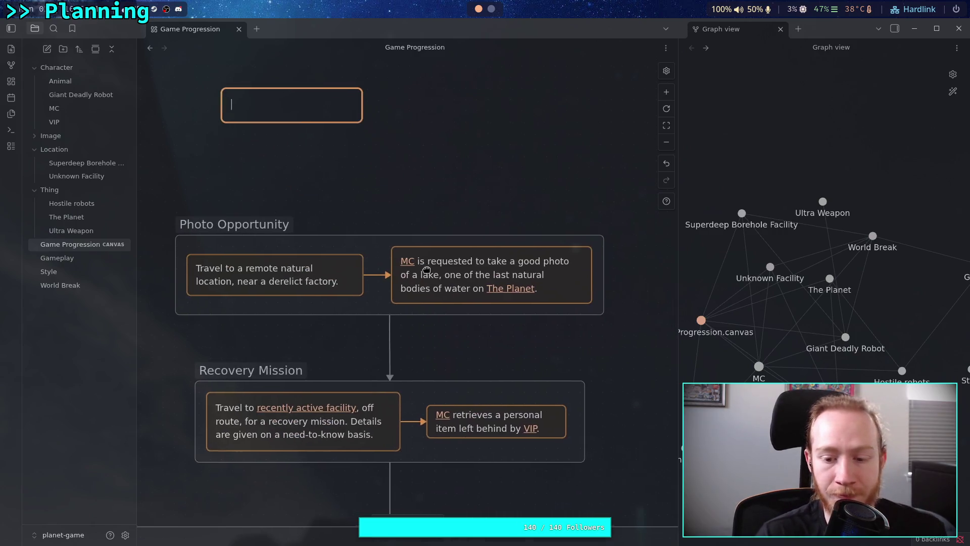
pyautogui.click(578, 415)
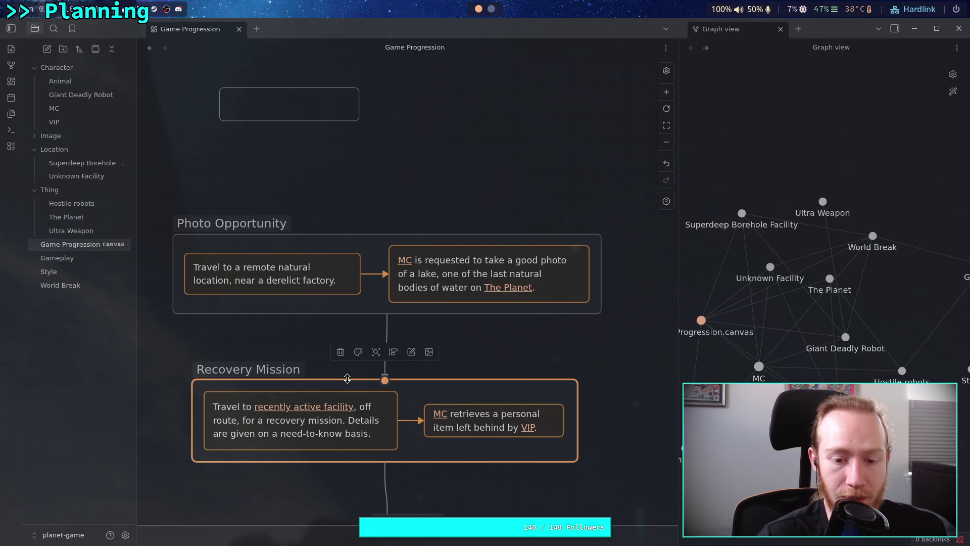
pyautogui.moveTo(349, 390); pyautogui.dragTo(352, 389)
pyautogui.click(630, 378)
pyautogui.scroll(1, 612, 387)
pyautogui.scroll(2, 607, 392)
pyautogui.scroll(4, 583, 377)
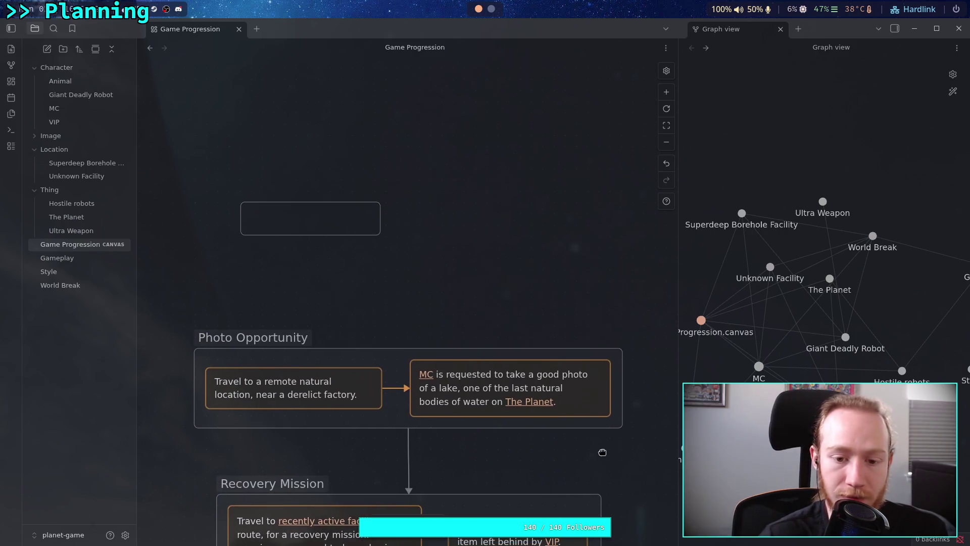
pyautogui.doubleClick(316, 223)
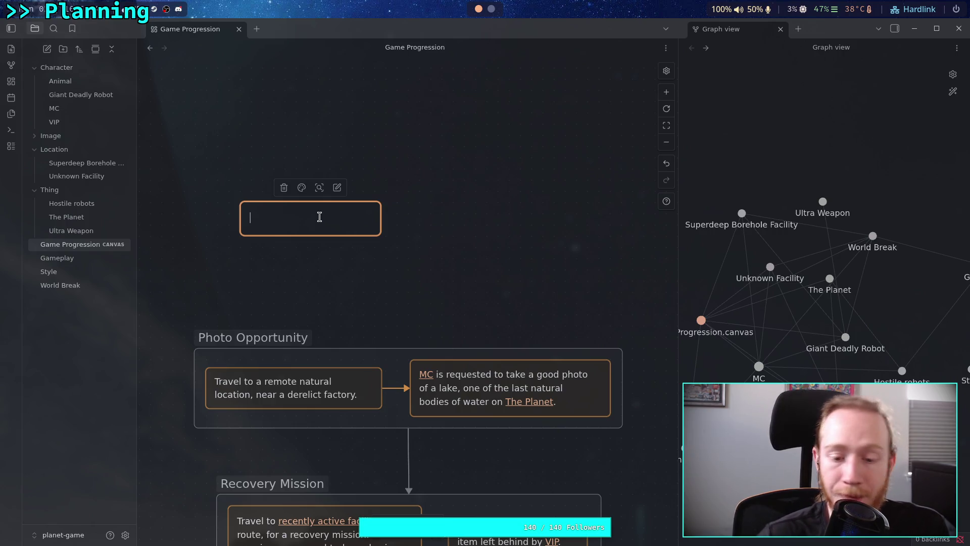
# - Bring both groups back into view and widen the Recovery Mission group on the left
pyautogui.scroll(-5, 439, 273)
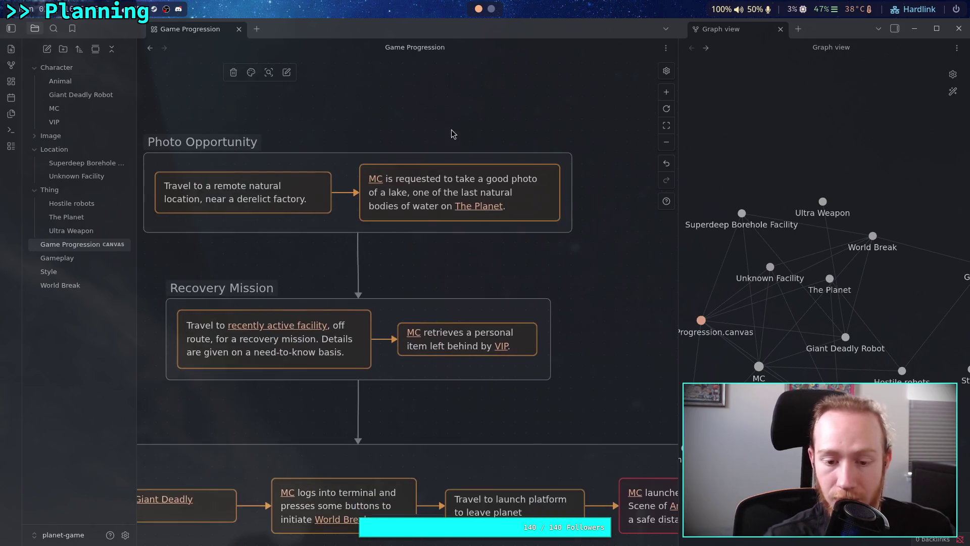
pyautogui.moveTo(429, 370); pyautogui.dragTo(471, 274)
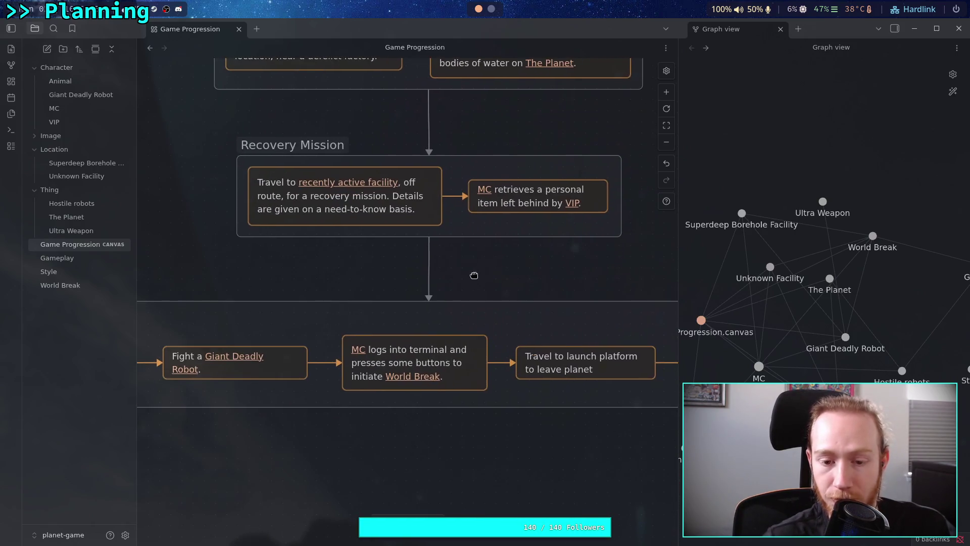
pyautogui.moveTo(275, 266); pyautogui.dragTo(312, 347)
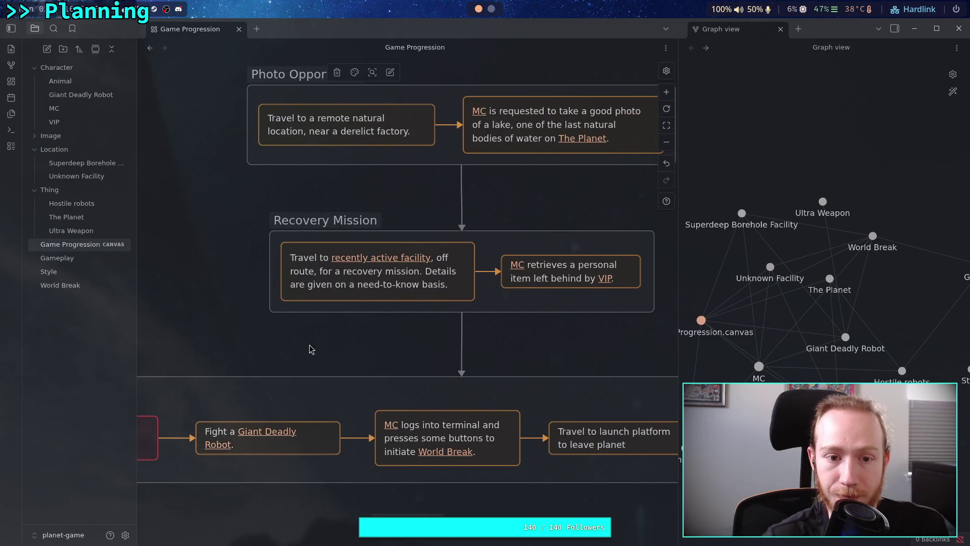
pyautogui.moveTo(281, 256); pyautogui.dragTo(268, 254)
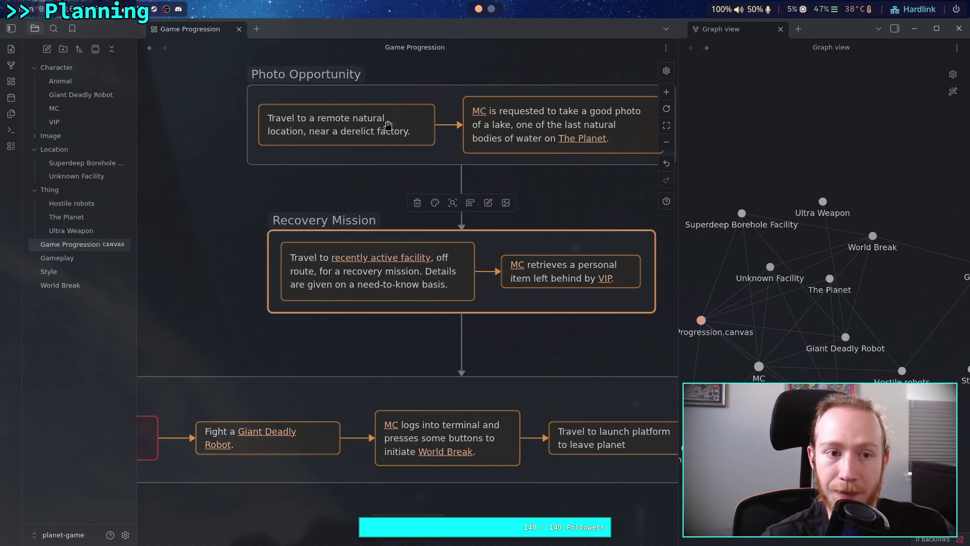
# - Turn off snapping to objects, refit Recovery Mission's edges, and shift its facility and MC retrieves cards left
pyautogui.click(667, 72)
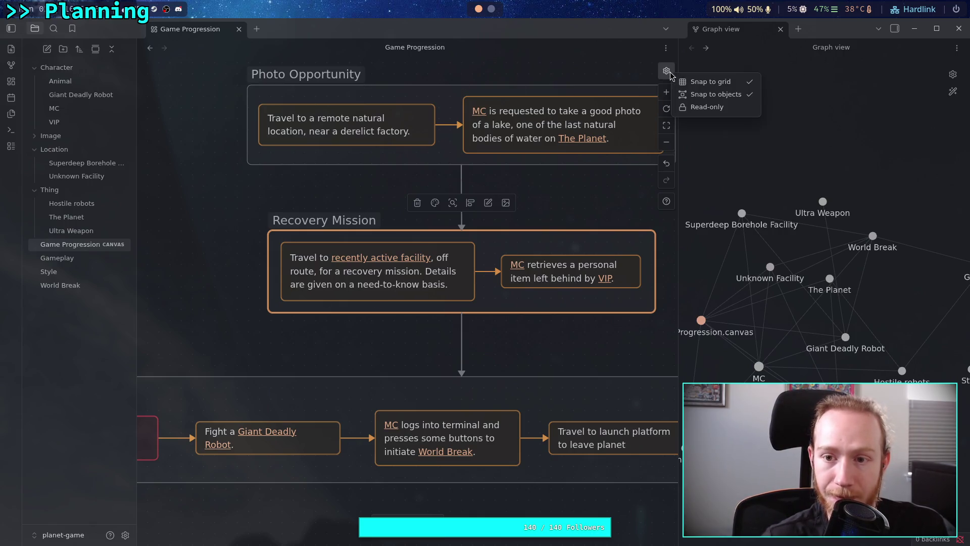
pyautogui.click(700, 95)
pyautogui.moveTo(269, 253); pyautogui.dragTo(261, 254)
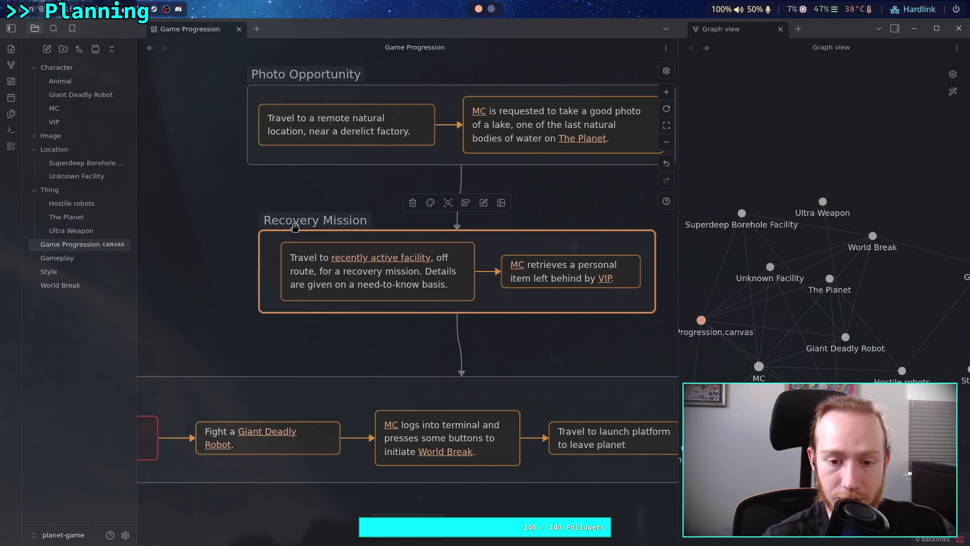
pyautogui.hscroll(1, 455, 256)
pyautogui.moveTo(651, 260); pyautogui.dragTo(645, 260)
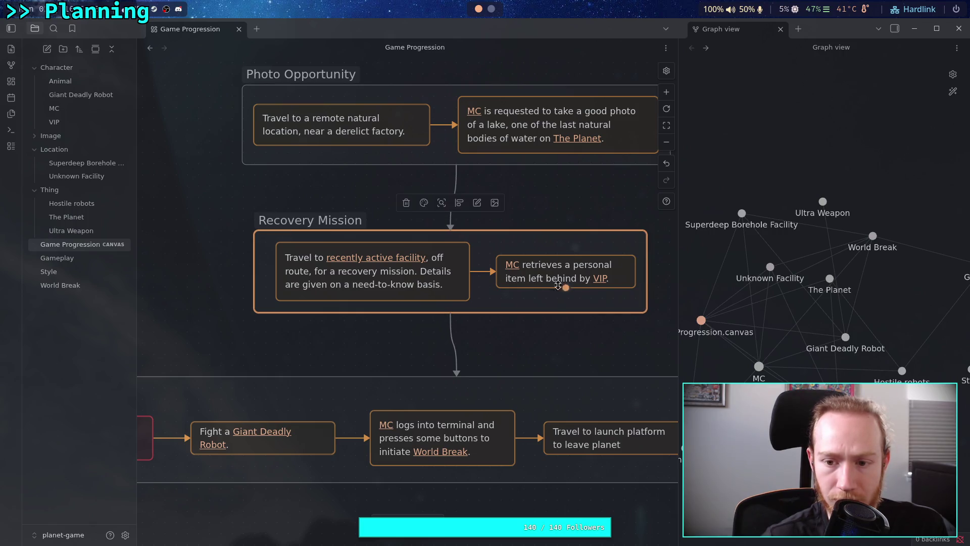
pyautogui.moveTo(305, 253); pyautogui.dragTo(294, 253)
pyautogui.moveTo(554, 278); pyautogui.dragTo(547, 278)
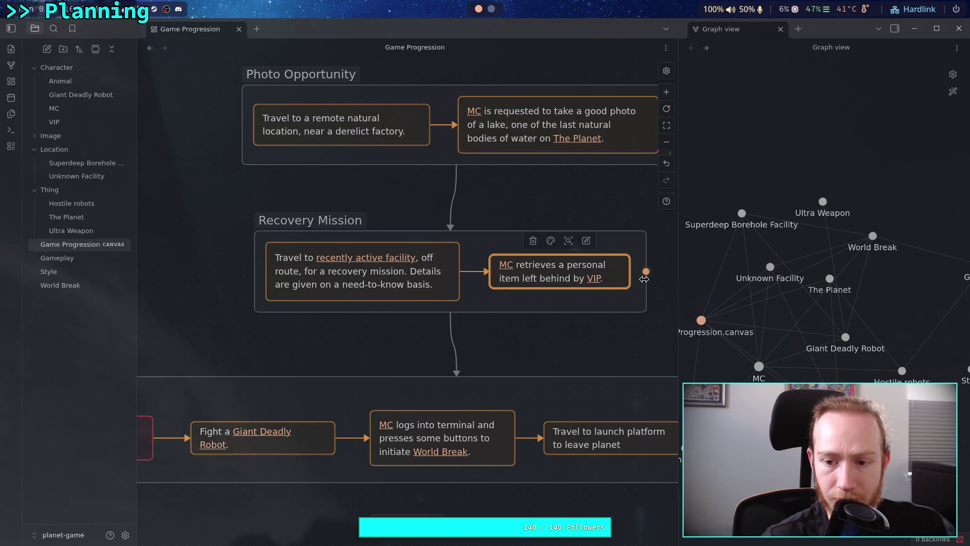
# - Resize the MC retrieves, recently active facility and recovery travel cards, and extend Recovery Mission downward
pyautogui.click(514, 306)
pyautogui.click(624, 275)
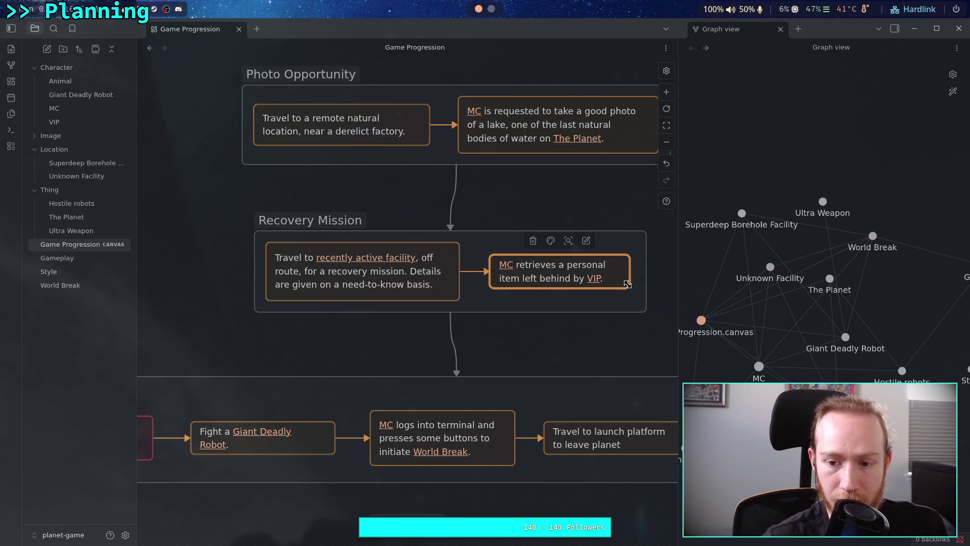
pyautogui.moveTo(630, 284); pyautogui.dragTo(623, 290)
pyautogui.click(417, 288)
pyautogui.moveTo(464, 299); pyautogui.dragTo(457, 307)
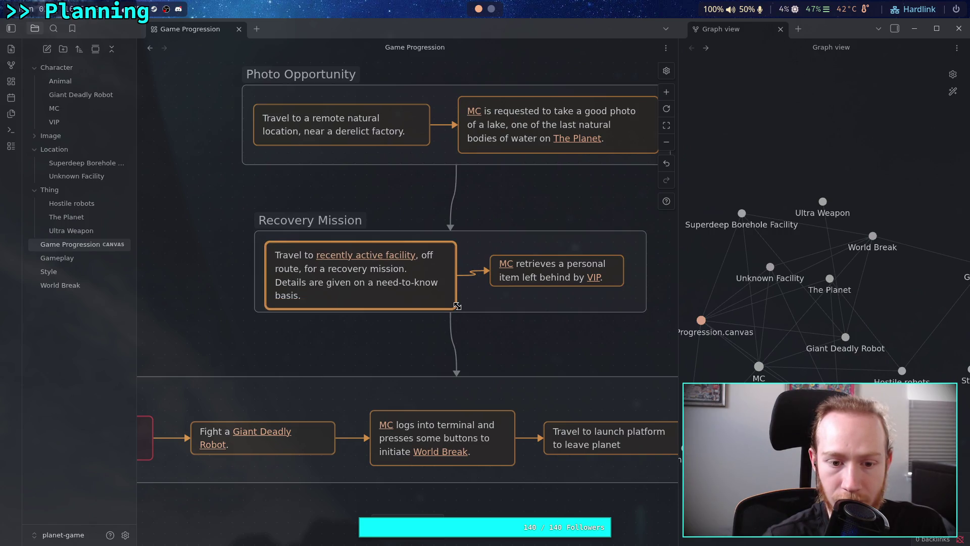
pyautogui.moveTo(579, 268)
pyautogui.mouseDown()
pyautogui.moveTo(579, 277)
pyautogui.moveTo(579, 266)
pyautogui.mouseUp()
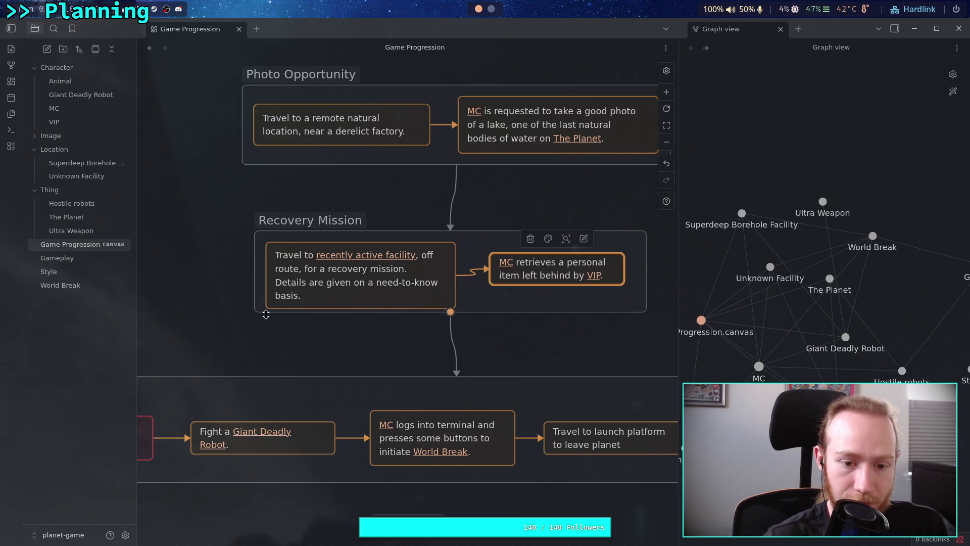
pyautogui.moveTo(490, 312); pyautogui.dragTo(490, 320)
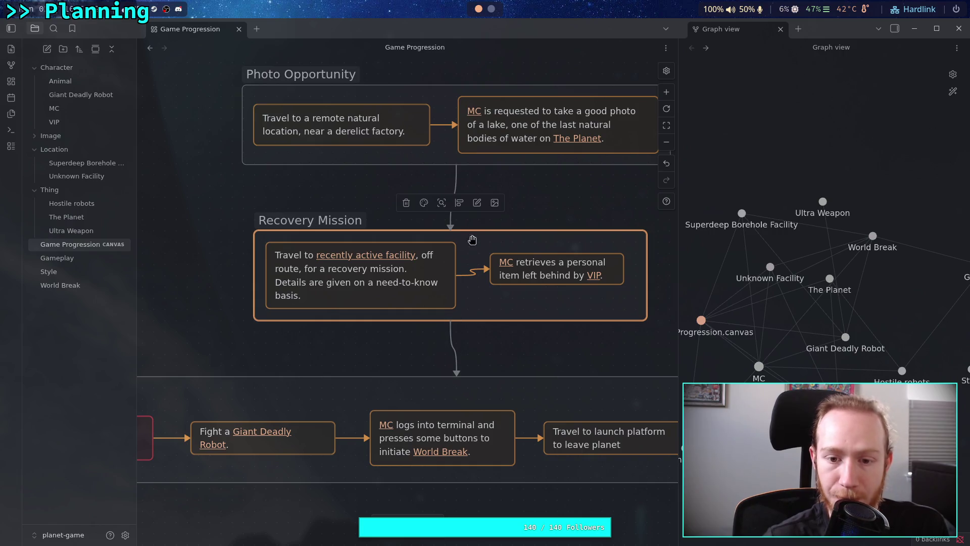
# - Try Align center on the group's two cards, then undo it
pyautogui.click(460, 207)
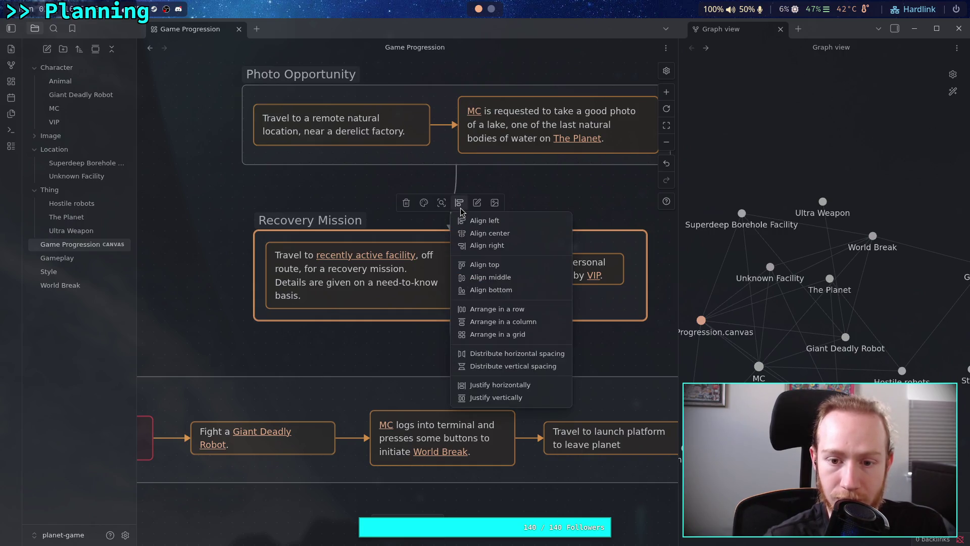
pyautogui.click(496, 236)
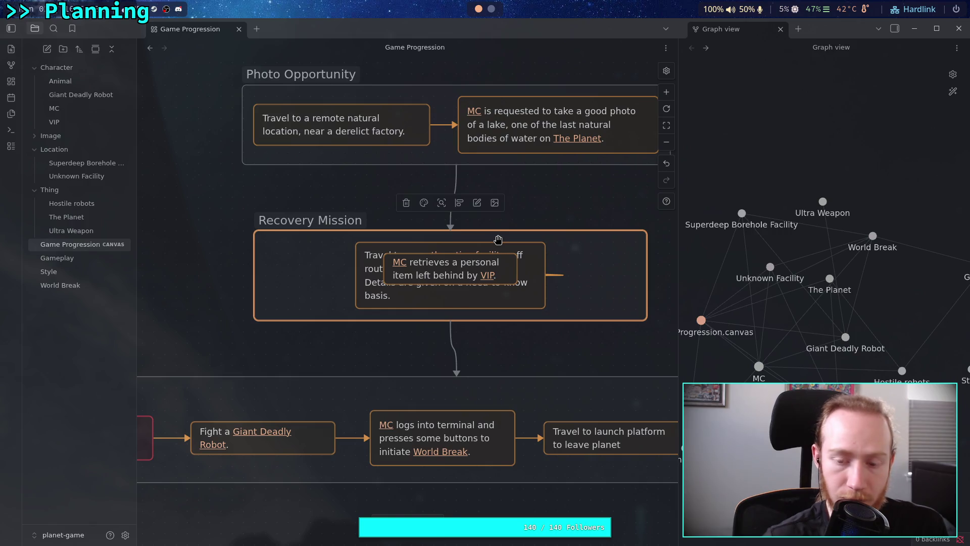
pyautogui.hotkey('ctrl', 'z')
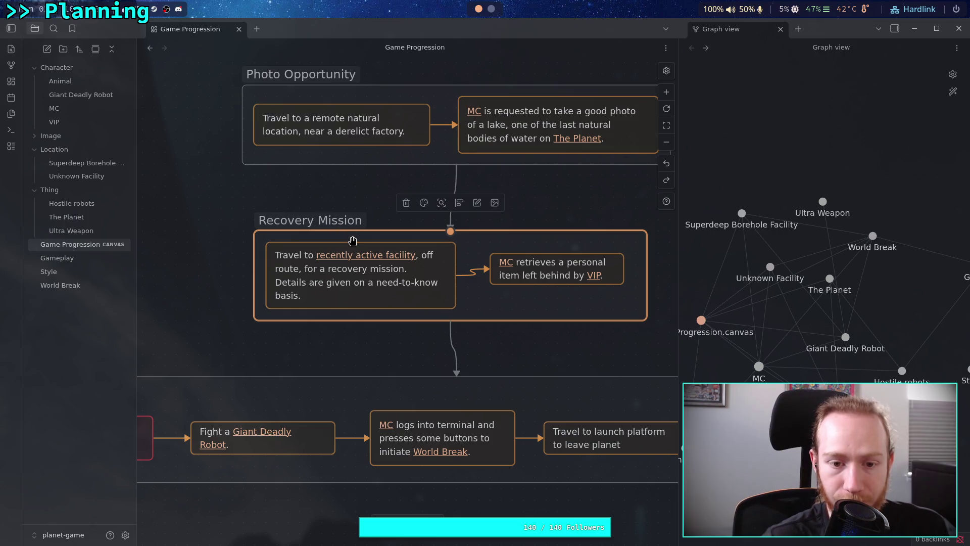
pyautogui.moveTo(353, 240); pyautogui.dragTo(358, 241)
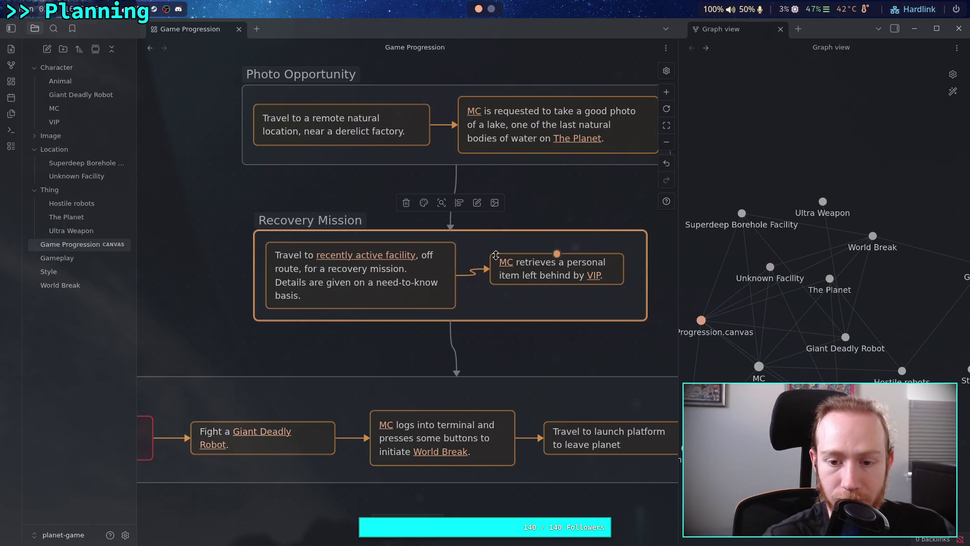
# - Resize the remote natural location card in the Photo Opportunity group
pyautogui.scroll(2, 581, 276)
pyautogui.scroll(1, 552, 324)
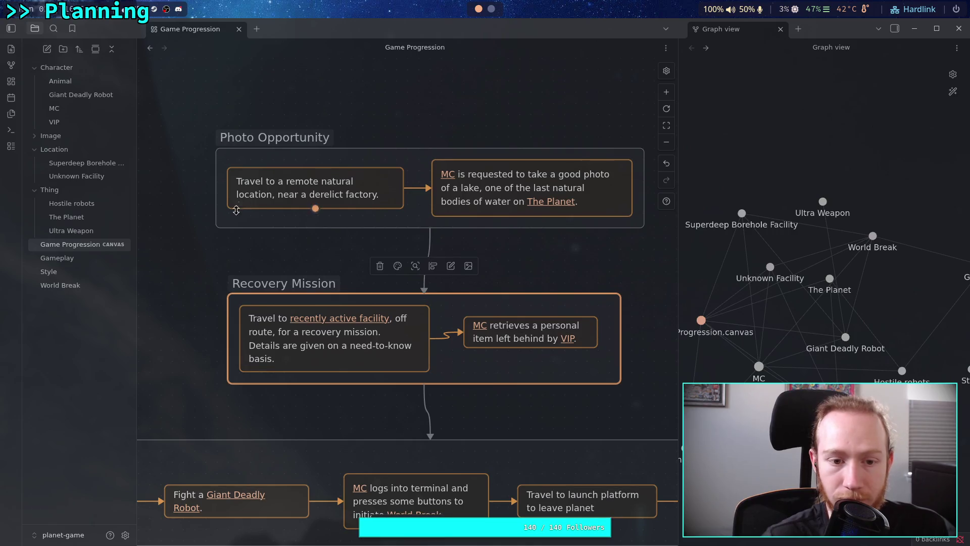
pyautogui.click(235, 221)
pyautogui.click(249, 190)
pyautogui.moveTo(226, 168); pyautogui.dragTo(229, 172)
# - Widen the MC photo request card leftward and extend the Photo Opportunity group downward
pyautogui.click(435, 163)
pyautogui.moveTo(434, 163); pyautogui.dragTo(434, 162)
pyautogui.moveTo(644, 227); pyautogui.dragTo(644, 238)
pyautogui.moveTo(216, 148); pyautogui.dragTo(216, 150)
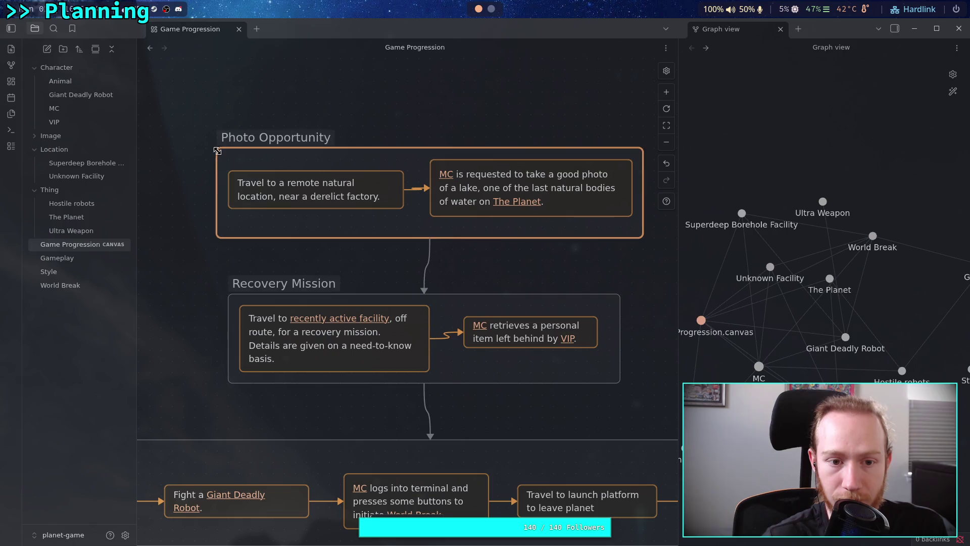
pyautogui.click(225, 299)
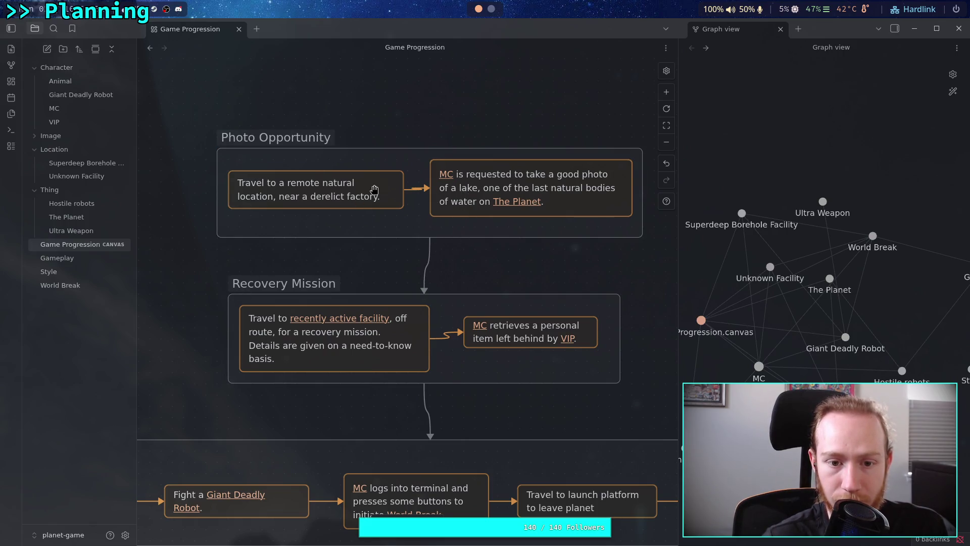
# - Raise the remote natural location card and lower the MC retrieves a personal item card
pyautogui.moveTo(374, 191); pyautogui.dragTo(375, 178)
pyautogui.click(558, 190)
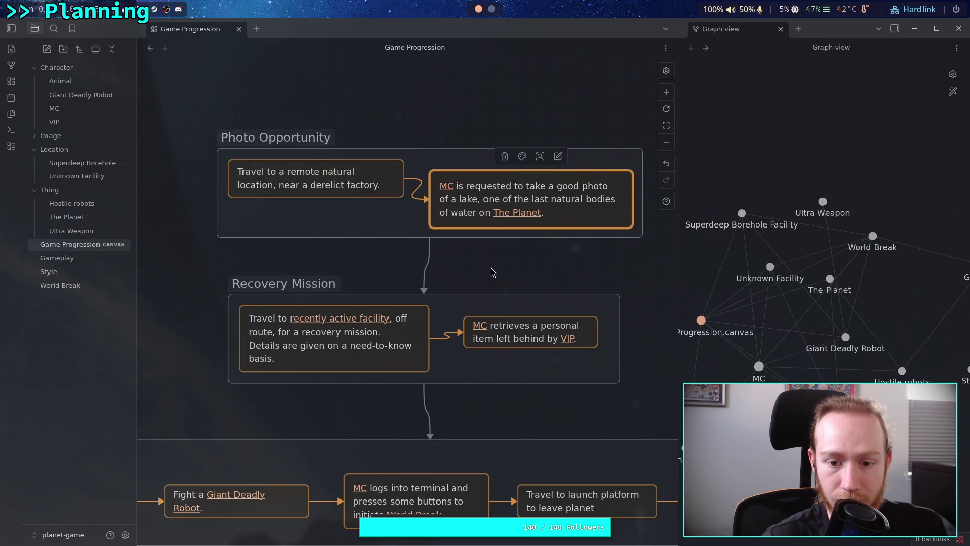
pyautogui.click(491, 265)
pyautogui.scroll(-3, 505, 268)
pyautogui.moveTo(542, 269); pyautogui.dragTo(542, 292)
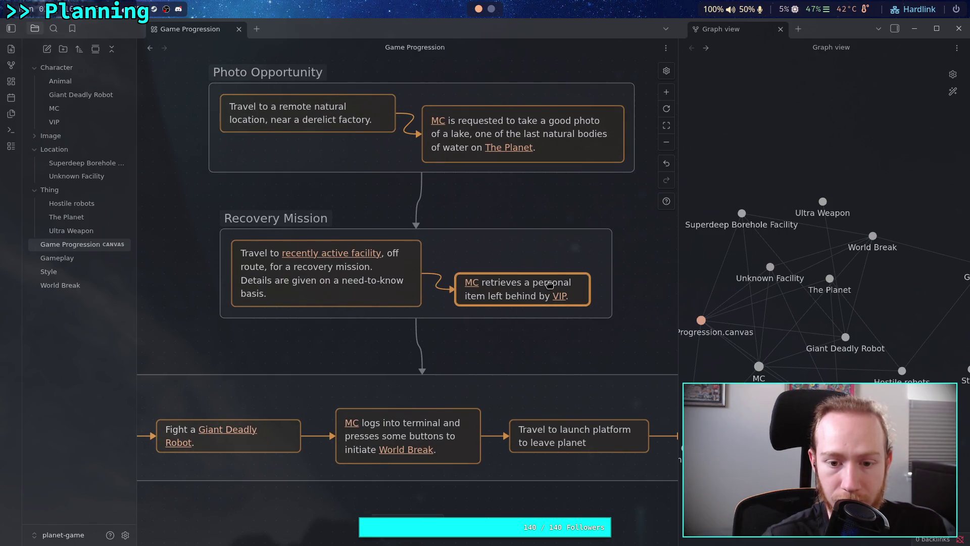
# - Reposition the Superdeep Borehole travel card higher and slightly right
pyautogui.click(635, 287)
pyautogui.scroll(-5, 455, 277)
pyautogui.hscroll(-10, 420, 227)
pyautogui.hscroll(-5, 412, 222)
pyautogui.moveTo(367, 275)
pyautogui.mouseDown()
pyautogui.moveTo(370, 245)
pyautogui.moveTo(382, 247)
pyautogui.mouseUp()
pyautogui.moveTo(247, 215); pyautogui.dragTo(253, 215)
pyautogui.moveTo(369, 252)
pyautogui.mouseDown()
pyautogui.moveTo(368, 260)
pyautogui.moveTo(367, 248)
pyautogui.mouseUp()
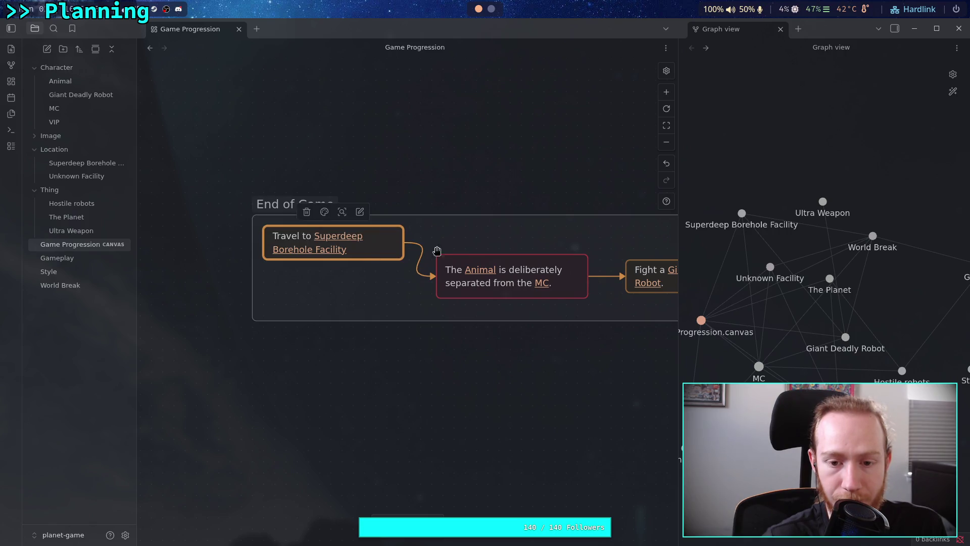
# - Widen the Animal separation card and resize the Giant Deadly Robot fight card onto one line
pyautogui.hscroll(5, 424, 251)
pyautogui.click(327, 277)
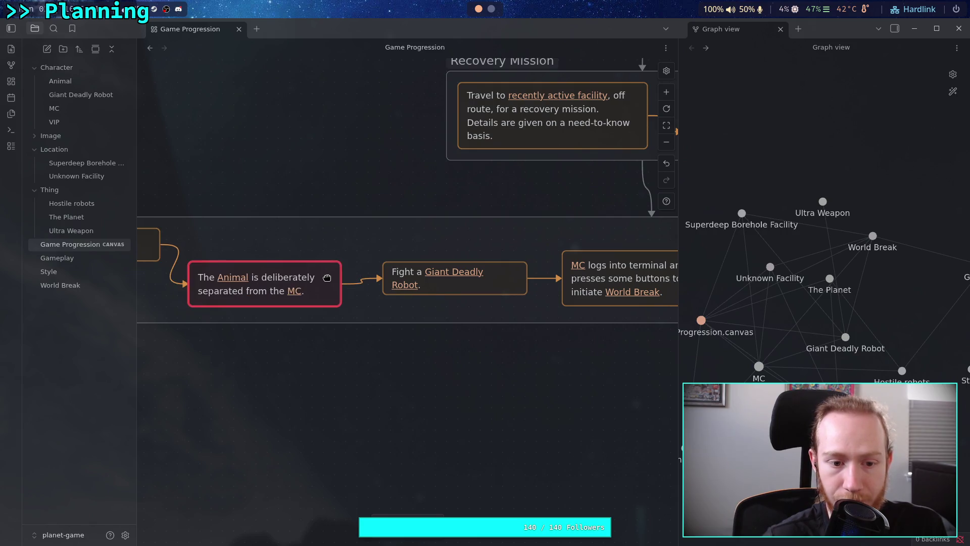
pyautogui.moveTo(188, 262); pyautogui.dragTo(188, 262)
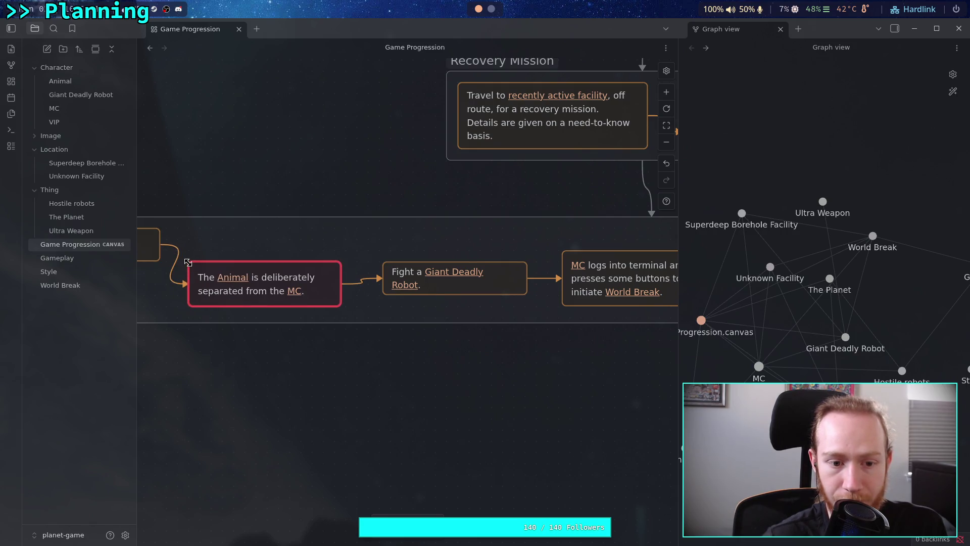
pyautogui.moveTo(342, 306); pyautogui.dragTo(341, 307)
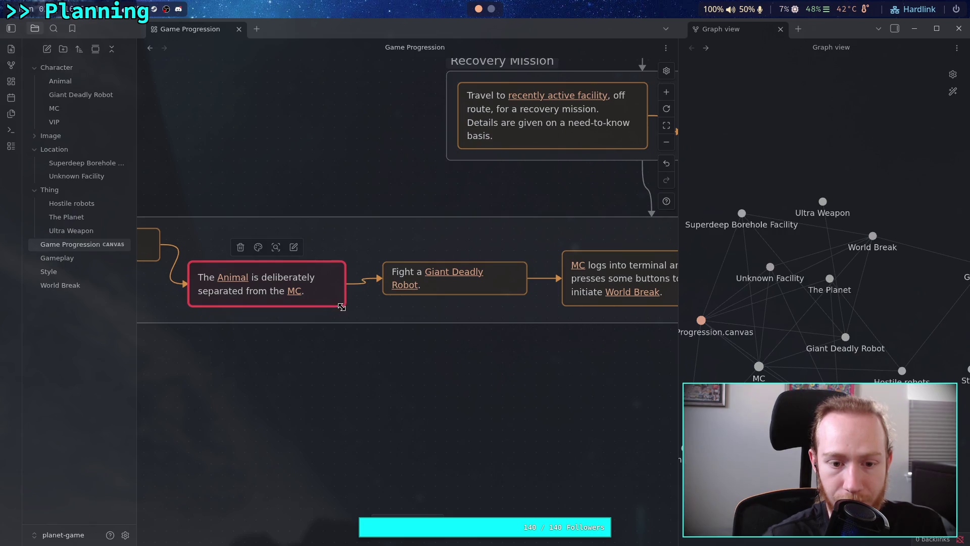
pyautogui.moveTo(384, 263)
pyautogui.mouseDown()
pyautogui.moveTo(379, 249)
pyautogui.moveTo(352, 247)
pyautogui.moveTo(377, 248)
pyautogui.mouseUp()
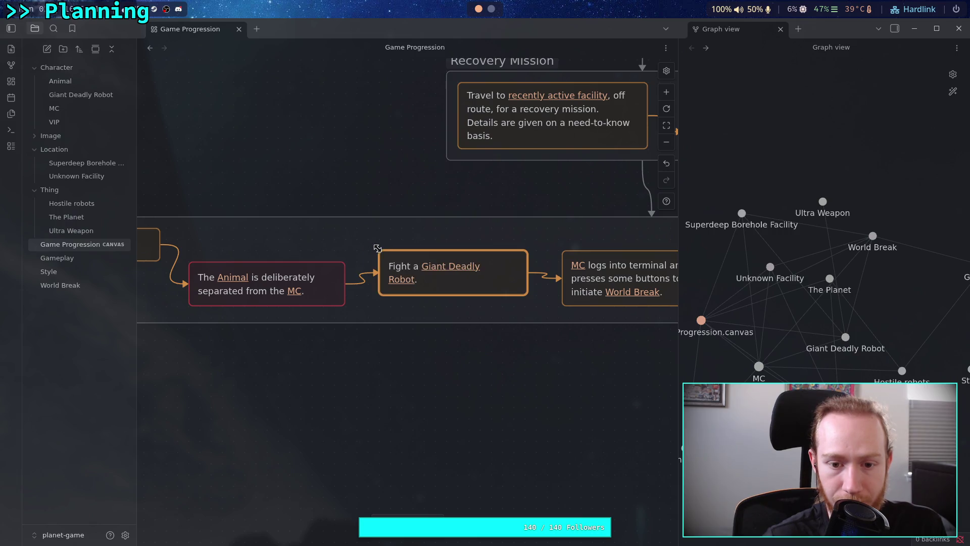
pyautogui.moveTo(527, 295); pyautogui.dragTo(536, 285)
pyautogui.moveTo(415, 260); pyautogui.dragTo(416, 249)
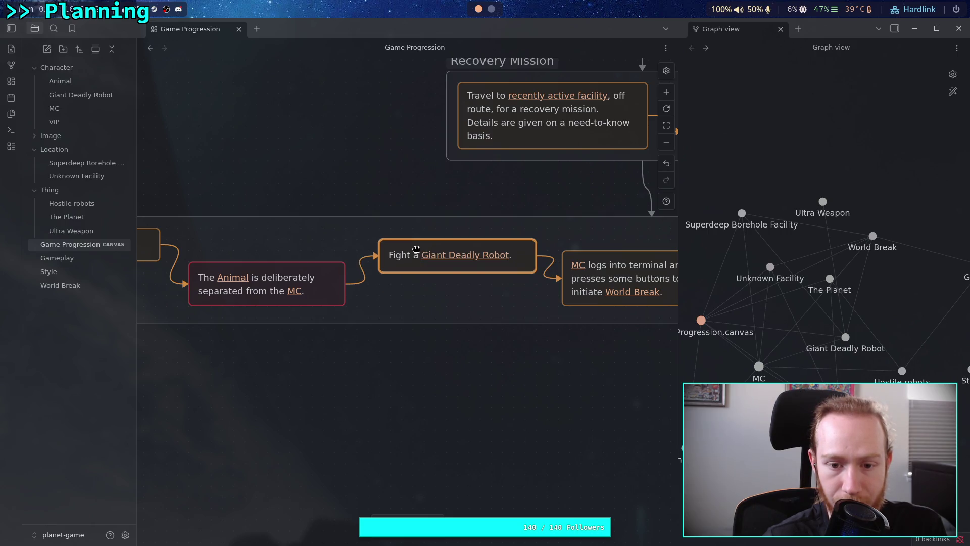
# - Enlarge the MC logs into terminal card, then undo and redo the resize
pyautogui.hscroll(5, 417, 249)
pyautogui.click(370, 266)
pyautogui.moveTo(360, 257); pyautogui.dragTo(356, 256)
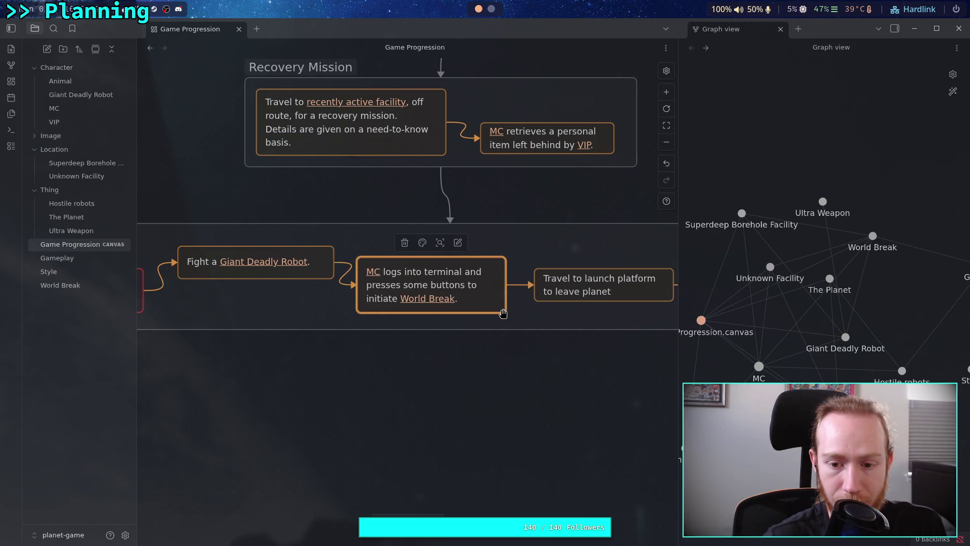
pyautogui.moveTo(505, 313)
pyautogui.mouseDown()
pyautogui.moveTo(514, 316)
pyautogui.moveTo(499, 316)
pyautogui.mouseUp()
pyautogui.hotkey('ctrl', 'z')
pyautogui.hotkey('ctrl', 'z')
pyautogui.hotkey('ctrl', 'shift', 'z')
pyautogui.hotkey('ctrl', 'shift', 'z')
# - Try narrowing the Travel to launch platform card, then undo the change
pyautogui.hscroll(3, 380, 248)
pyautogui.hscroll(3, 380, 247)
pyautogui.click(404, 268)
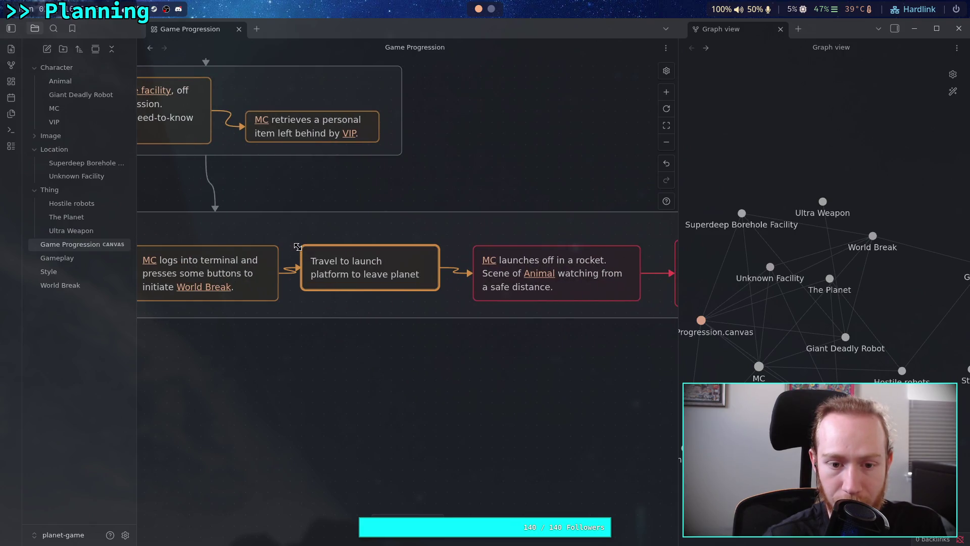
pyautogui.moveTo(440, 288)
pyautogui.mouseDown()
pyautogui.moveTo(448, 299)
pyautogui.moveTo(435, 286)
pyautogui.mouseUp()
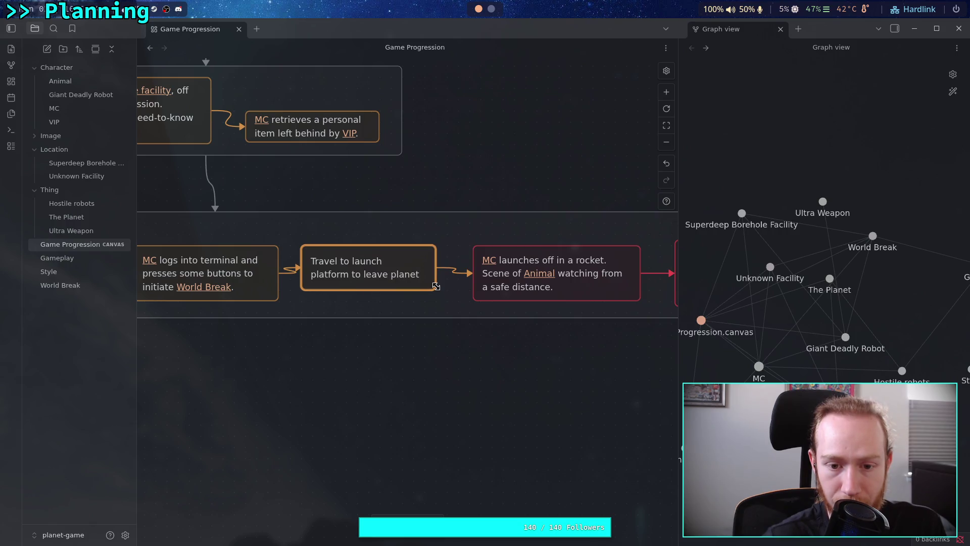
pyautogui.hotkey('ctrl', 'z')
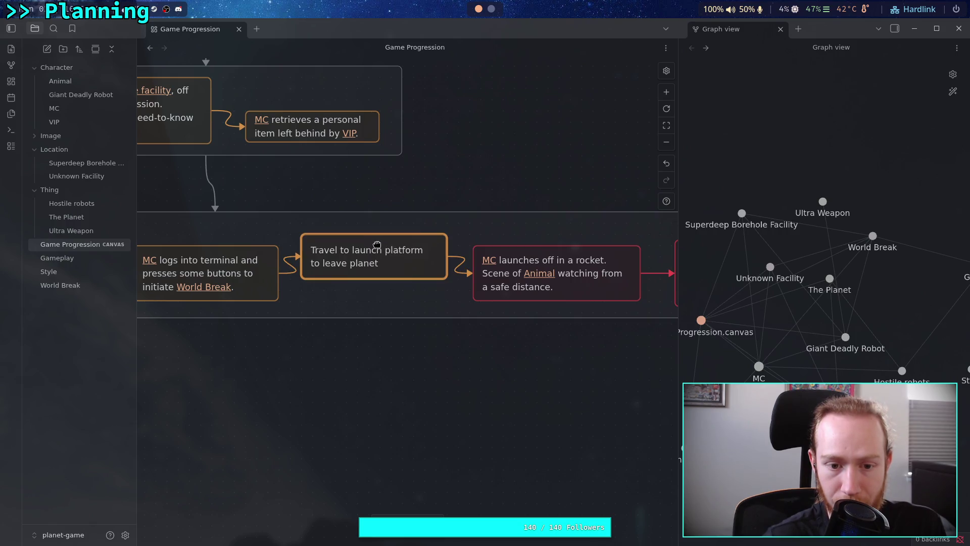
pyautogui.hscroll(3, 377, 244)
pyautogui.click(238, 242)
pyautogui.hotkey('ctrl', 'z')
pyautogui.hscroll(-8, 238, 237)
pyautogui.hscroll(-3, 283, 232)
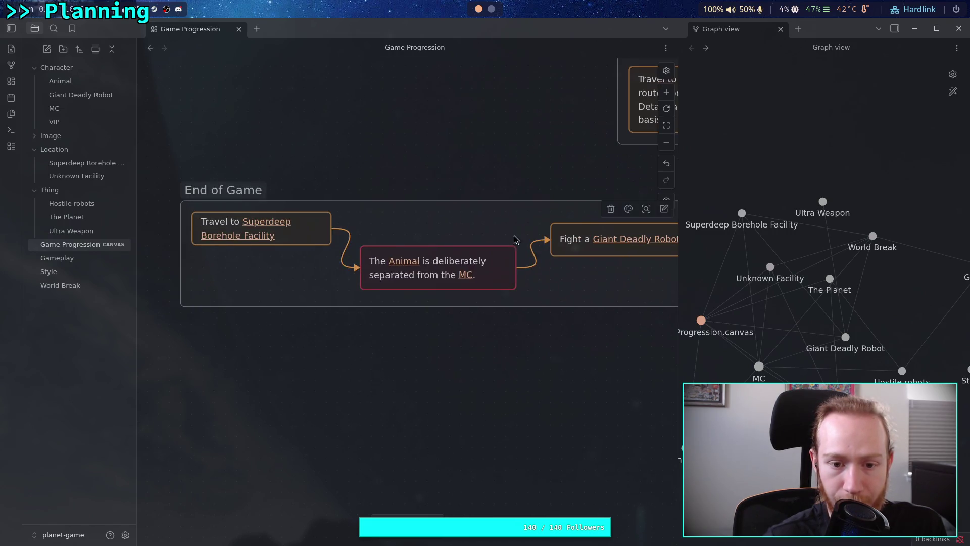
pyautogui.hscroll(3, 324, 226)
pyautogui.hscroll(14, 324, 226)
# - Resize the rocket launch card so its text rewraps
pyautogui.click(348, 216)
pyautogui.moveTo(349, 214); pyautogui.dragTo(357, 214)
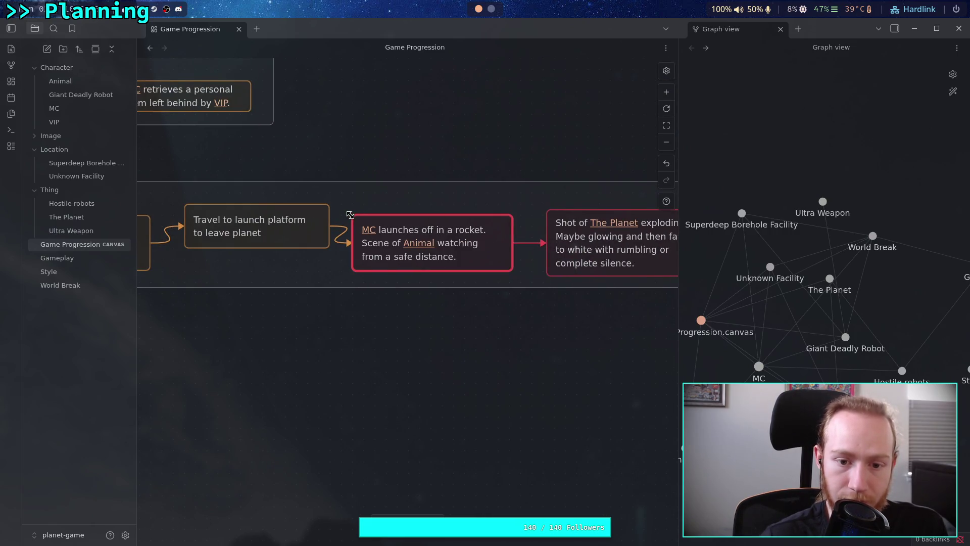
pyautogui.click(511, 271)
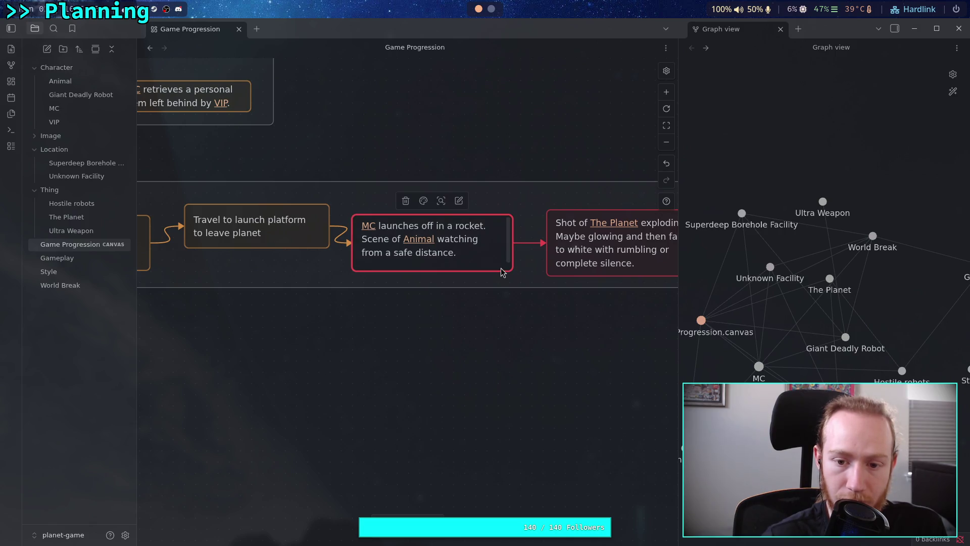
pyautogui.click(515, 272)
pyautogui.moveTo(511, 271)
pyautogui.mouseDown()
pyautogui.moveTo(521, 271)
pyautogui.moveTo(502, 245)
pyautogui.mouseUp()
# - Resize the Shot of The Planet card so its text wraps across four lines
pyautogui.hscroll(5, 513, 223)
pyautogui.click(403, 232)
pyautogui.moveTo(298, 201); pyautogui.dragTo(293, 195)
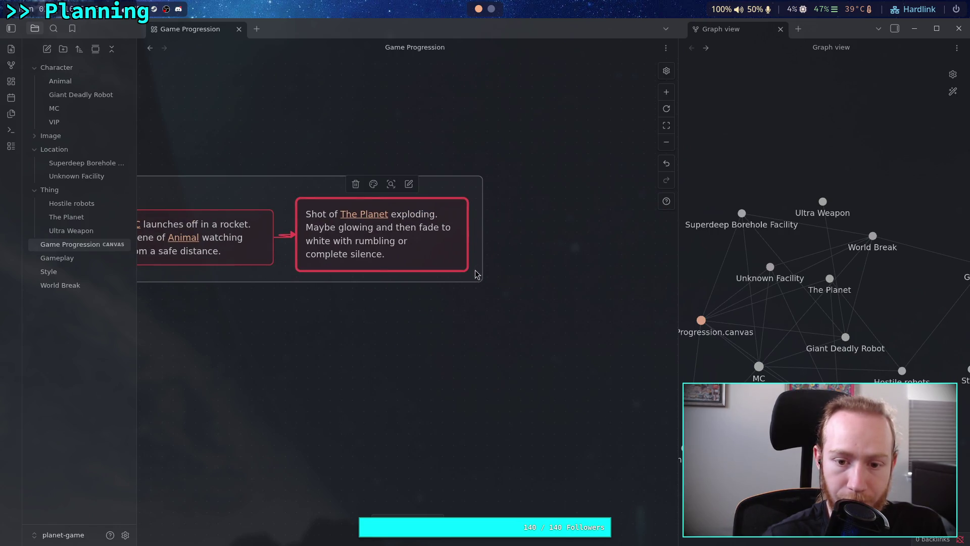
pyautogui.moveTo(466, 271)
pyautogui.mouseDown()
pyautogui.moveTo(453, 273)
pyautogui.moveTo(460, 267)
pyautogui.moveTo(444, 241)
pyautogui.mouseUp()
pyautogui.click(481, 256)
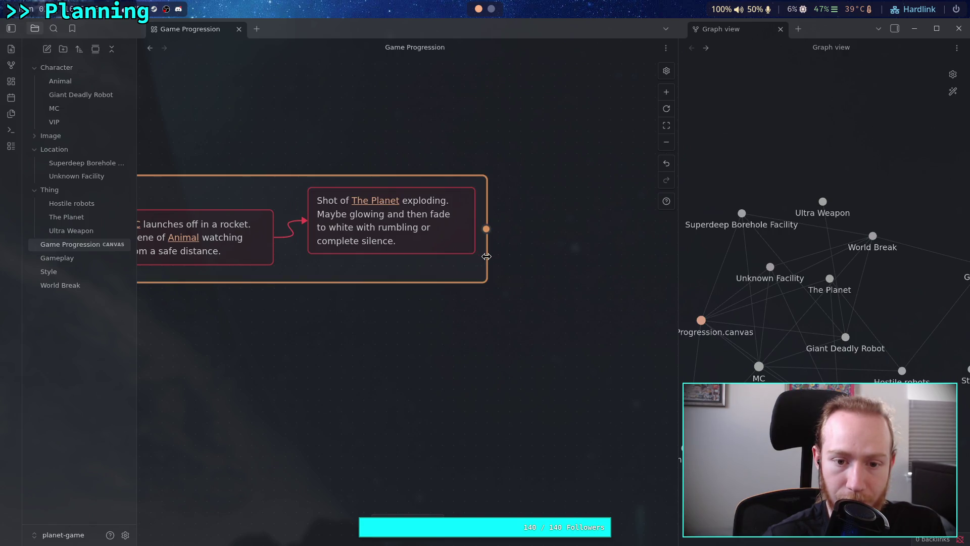
# - Shift the lower group of cards slightly up and right
pyautogui.click(299, 321)
pyautogui.hscroll(-10, 439, 320)
pyautogui.hscroll(-6, 438, 321)
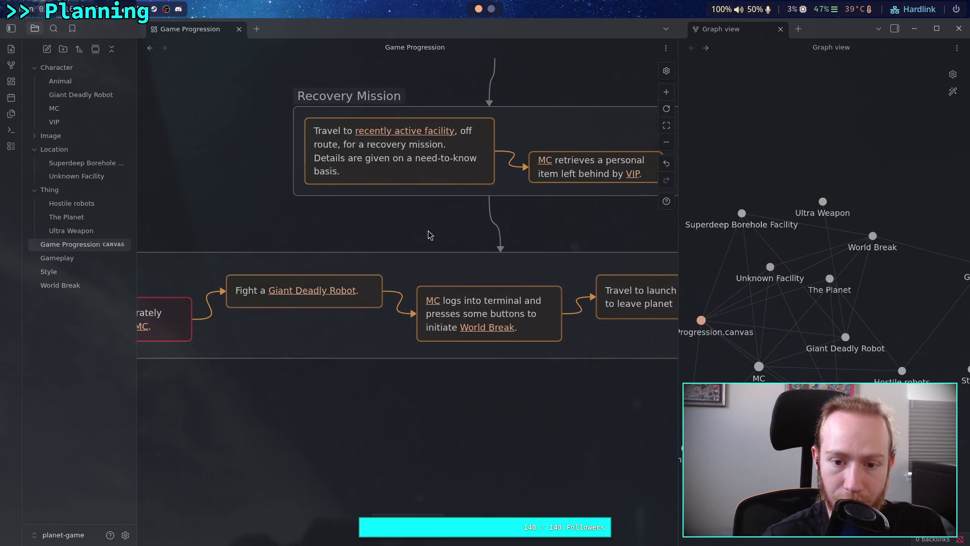
pyautogui.click(442, 252)
pyautogui.moveTo(447, 266); pyautogui.dragTo(461, 255)
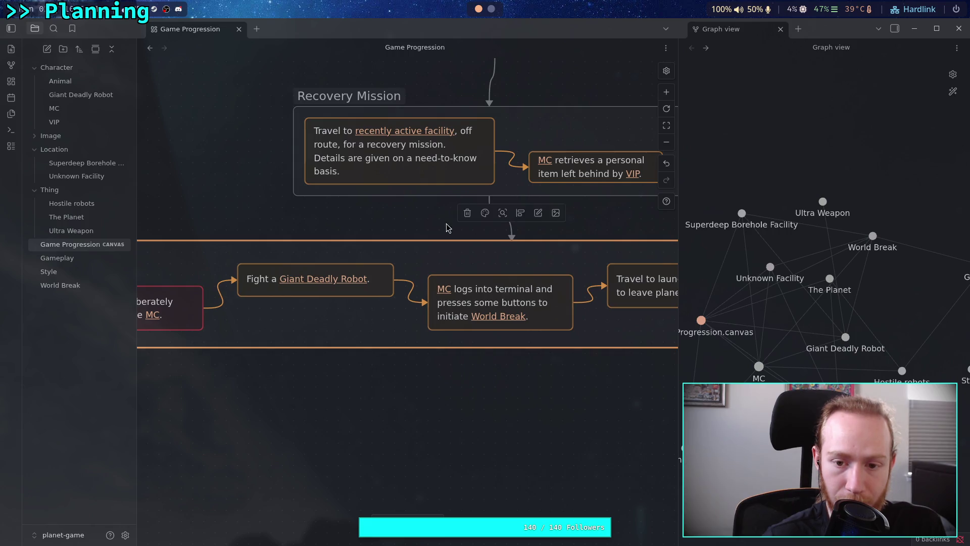
# - Shift the Recovery Mission group slightly left
pyautogui.hscroll(5, 447, 226)
pyautogui.scroll(2, 419, 199)
pyautogui.scroll(1, 457, 233)
pyautogui.hscroll(-1, 457, 233)
pyautogui.click(475, 251)
pyautogui.moveTo(488, 248); pyautogui.dragTo(485, 248)
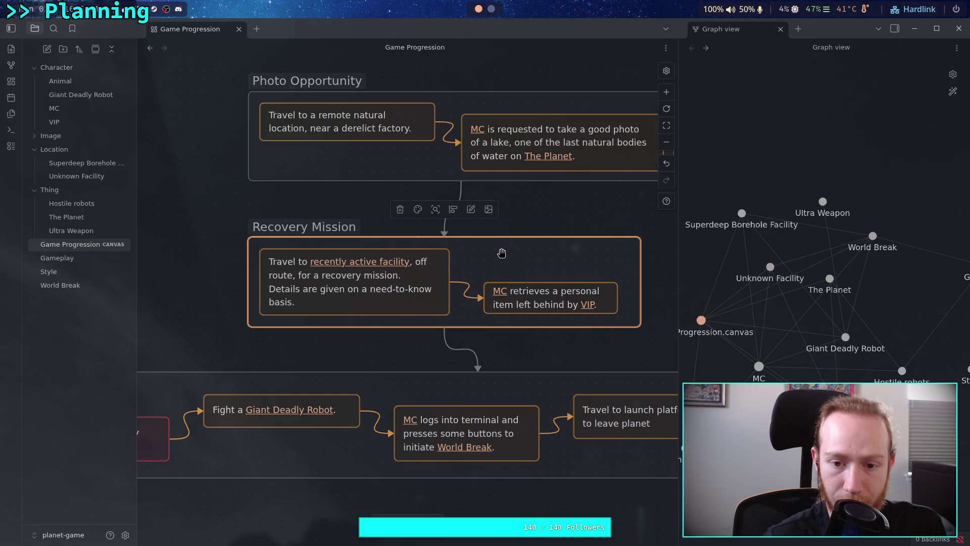
# - Move the Photo Opportunity group slightly right and down, then select the empty card above
pyautogui.hscroll(5, 485, 249)
pyautogui.scroll(3, 485, 248)
pyautogui.click(336, 205)
pyautogui.click(178, 136)
pyautogui.moveTo(374, 146); pyautogui.dragTo(386, 156)
pyautogui.click(600, 269)
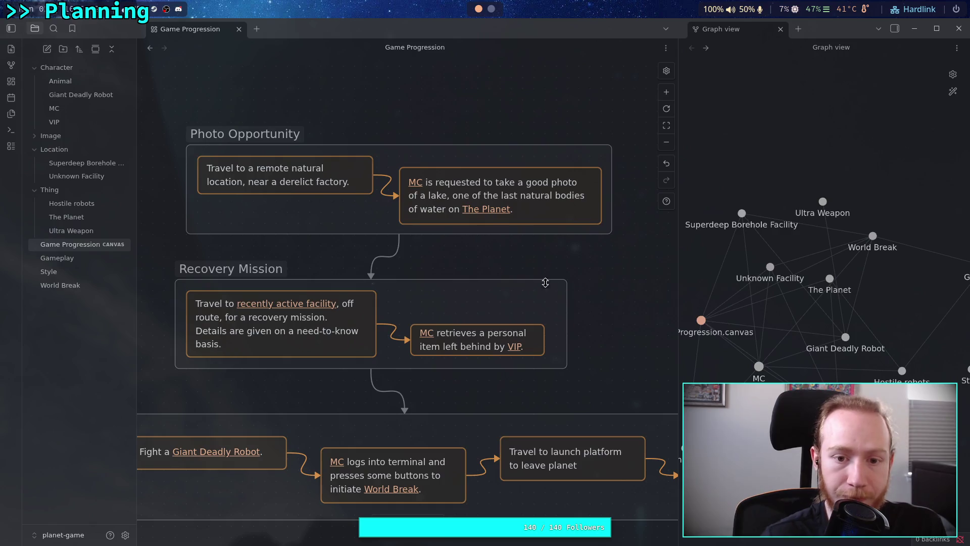
pyautogui.scroll(-3, 550, 284)
pyautogui.scroll(10, 553, 240)
pyautogui.click(301, 173)
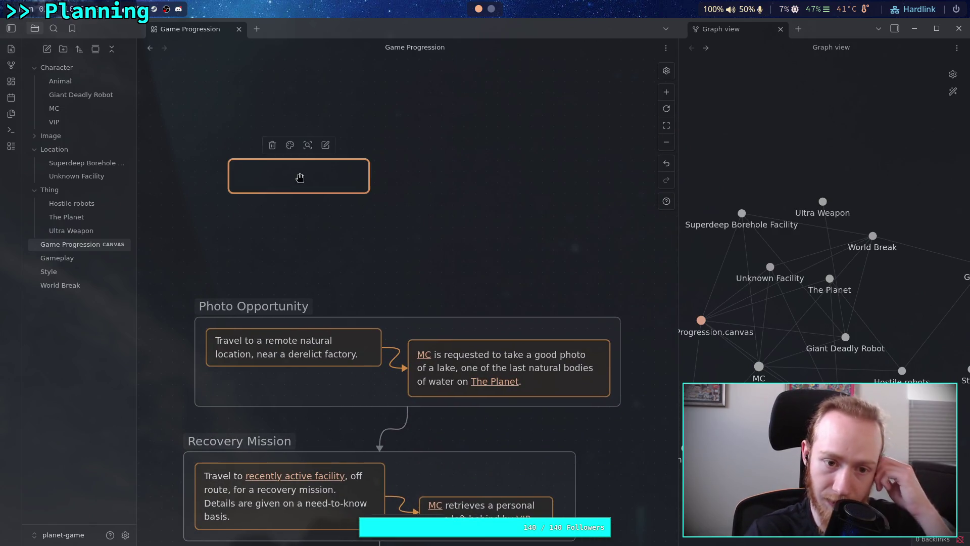
# - Exit the empty card without adding text and switch to the Animal character note
pyautogui.click(303, 175)
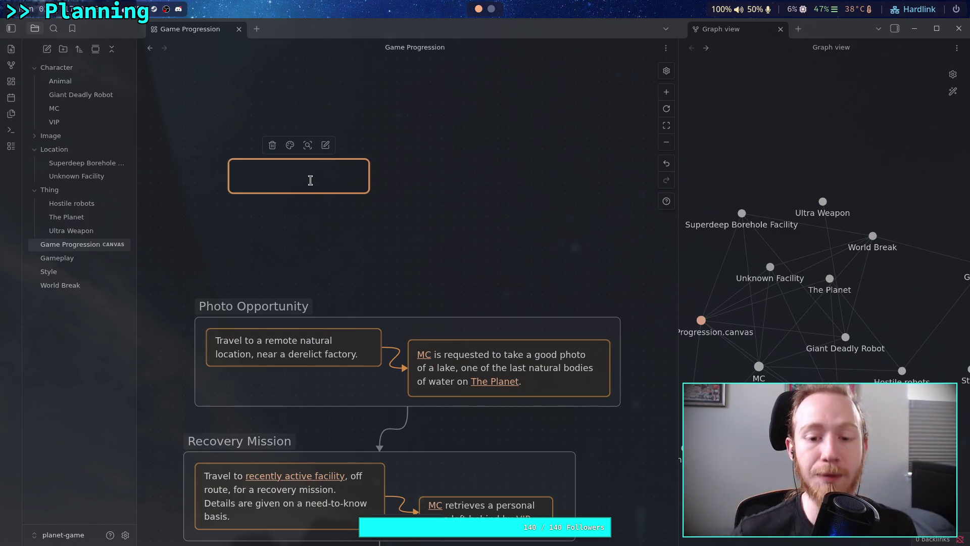
pyautogui.click(305, 228)
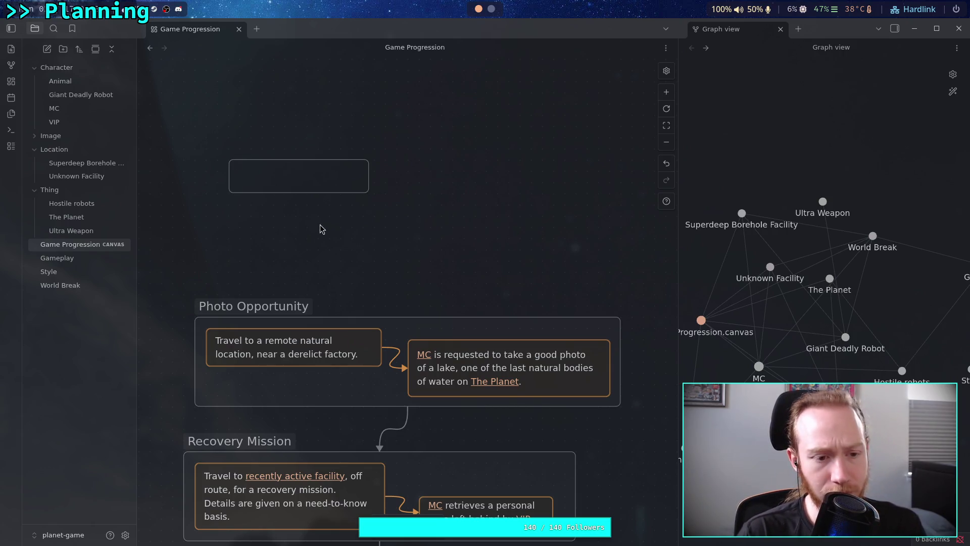
pyautogui.click(104, 82)
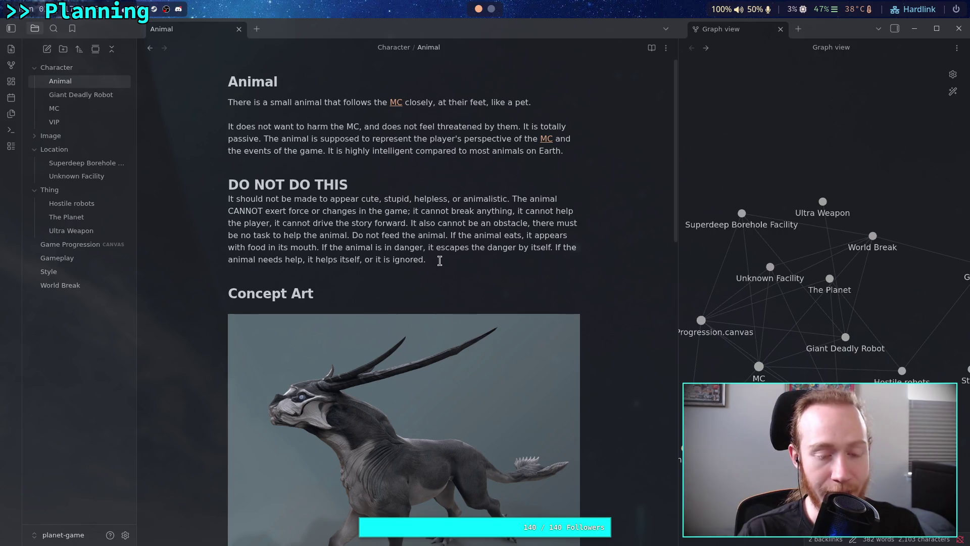
pyautogui.click(439, 261)
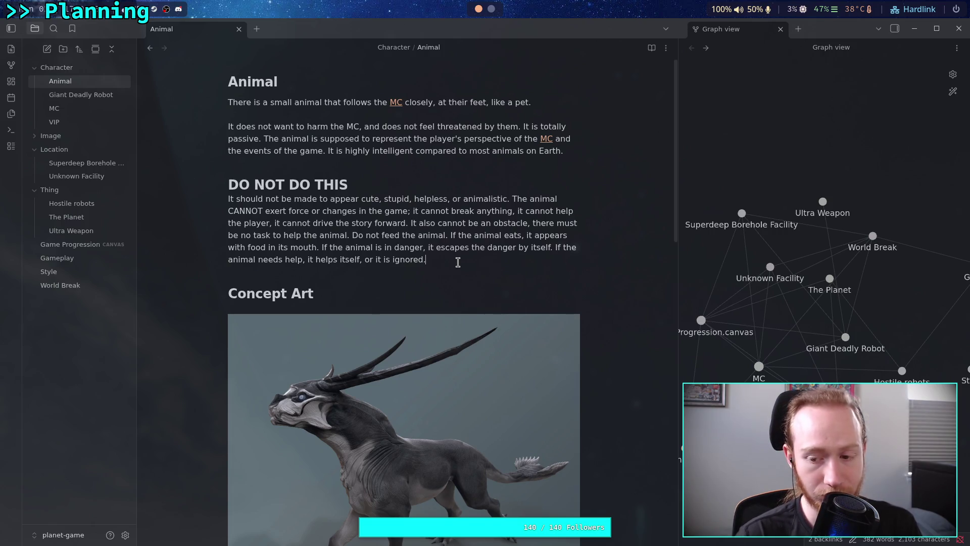
pyautogui.click(458, 262)
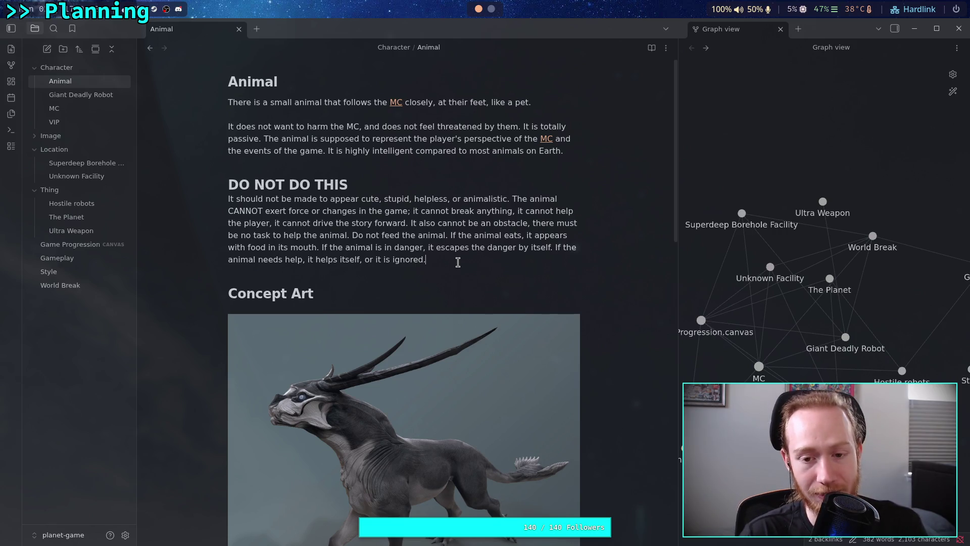
# - Rewrite the perspective sentence so the animal represents the player's view of [[MC]] and the game's events
pyautogui.moveTo(333, 138)
pyautogui.mouseDown()
pyautogui.moveTo(539, 138)
pyautogui.moveTo(324, 150)
pyautogui.mouseUp()
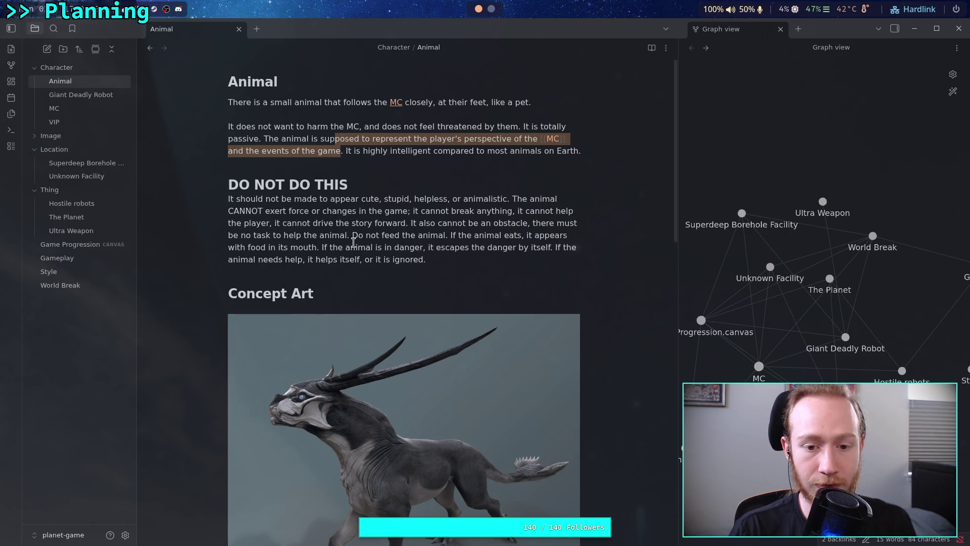
pyautogui.click(442, 259)
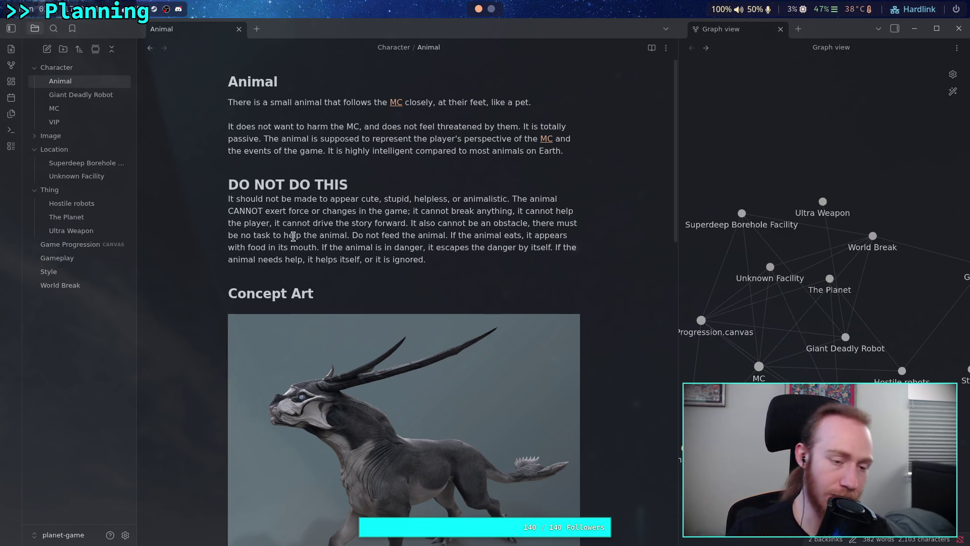
# - Switch to the Game Progression canvas and zoom in on the empty card above Photo Opportunity
pyautogui.click(76, 244)
pyautogui.scroll(2, 319, 232)
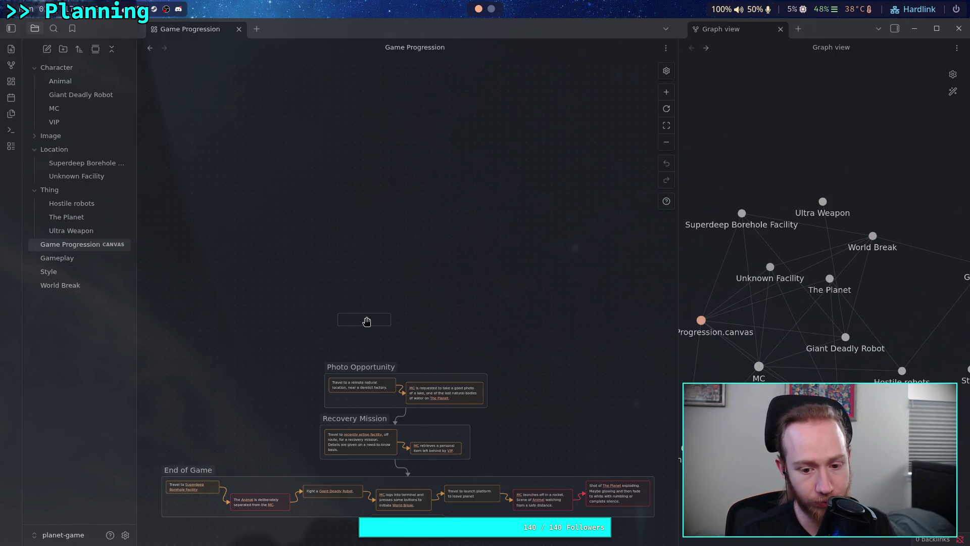
pyautogui.scroll(5, 334, 372)
pyautogui.moveTo(403, 324)
pyautogui.mouseDown()
pyautogui.moveTo(366, 334)
pyautogui.moveTo(285, 288)
pyautogui.mouseUp()
pyautogui.click(284, 278)
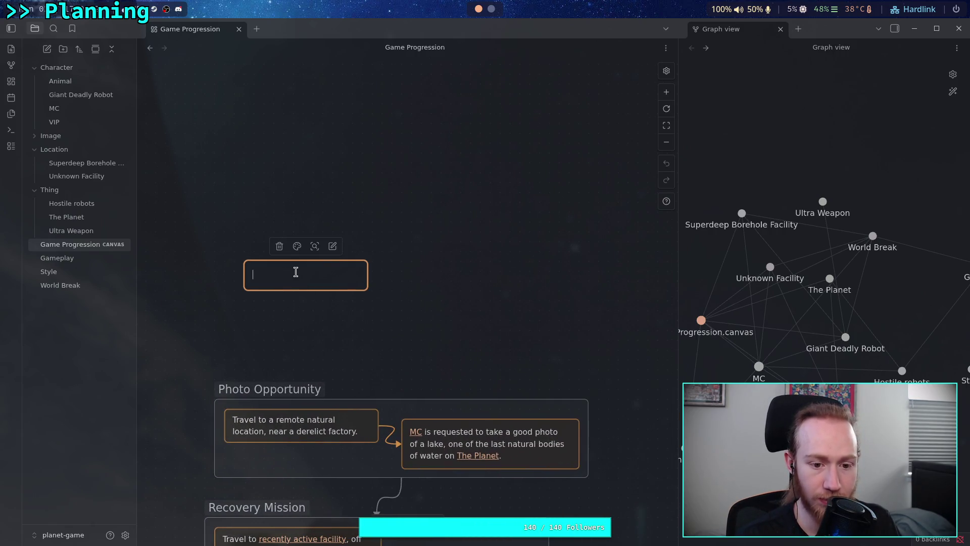
# - Enlarge the empty card slightly and edit it, then return to the Animal character note
pyautogui.moveTo(368, 290); pyautogui.dragTo(372, 300)
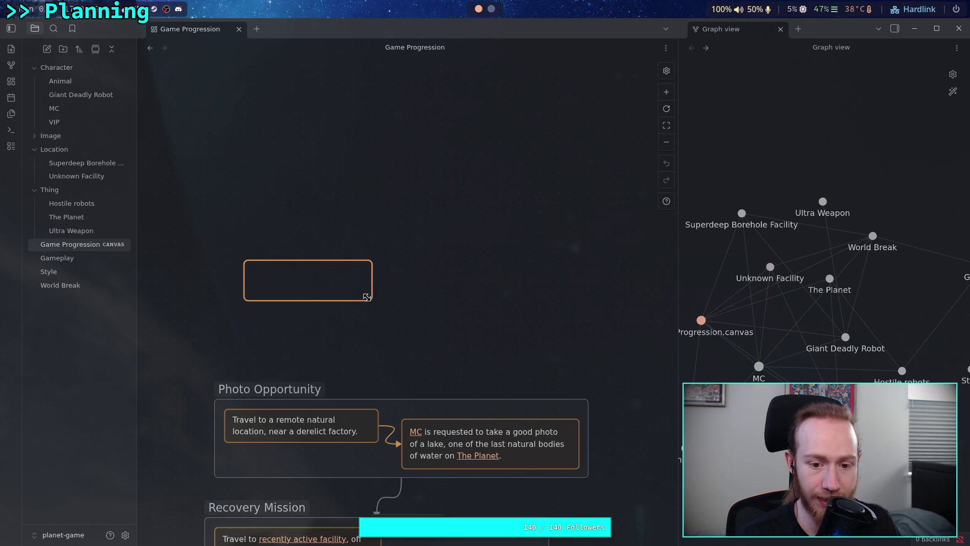
pyautogui.doubleClick(249, 264)
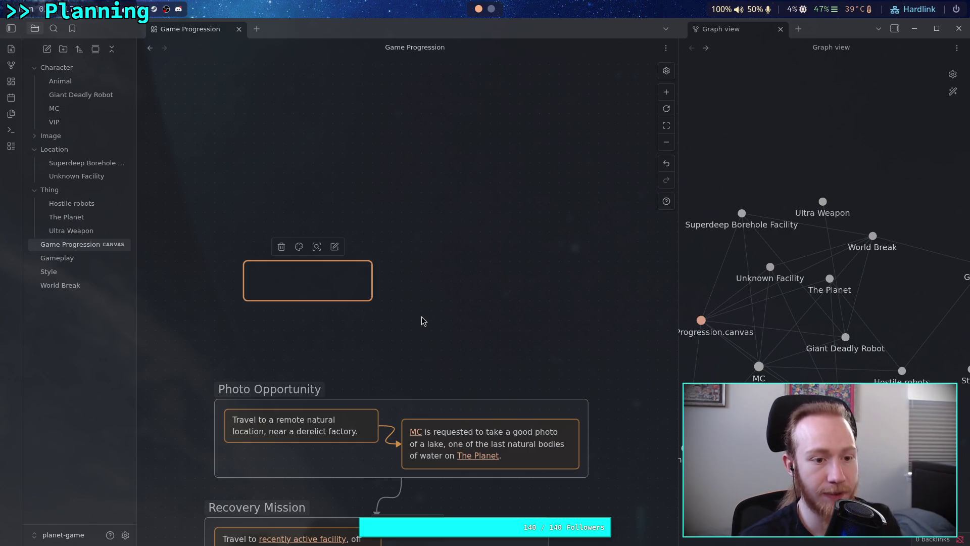
pyautogui.click(60, 81)
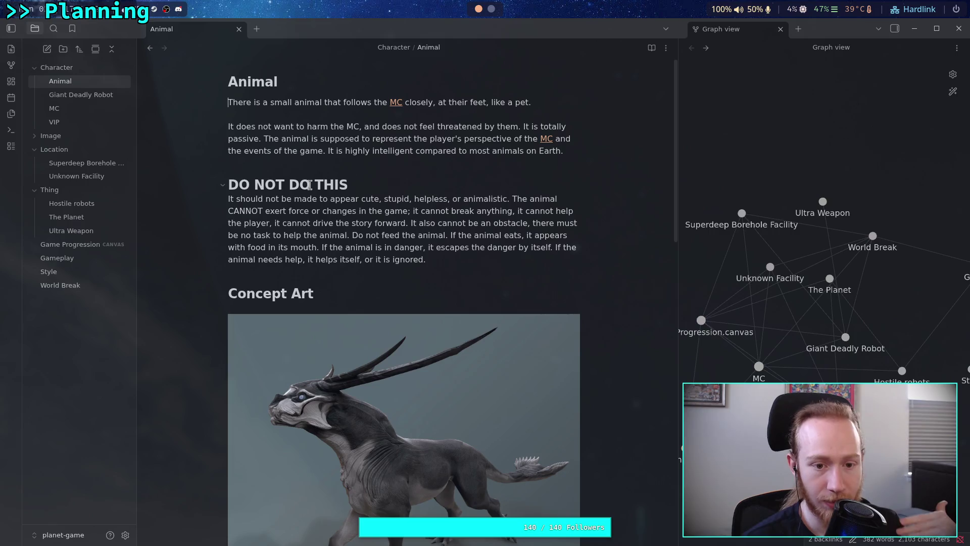
# - Reread the 'Do not feed the animal' lines in Animal, glance at Giant Deadly Robot, then return to Game Progression
pyautogui.moveTo(353, 235)
pyautogui.mouseDown()
pyautogui.moveTo(453, 236)
pyautogui.moveTo(309, 247)
pyautogui.moveTo(542, 251)
pyautogui.mouseUp()
pyautogui.moveTo(314, 260); pyautogui.dragTo(394, 261)
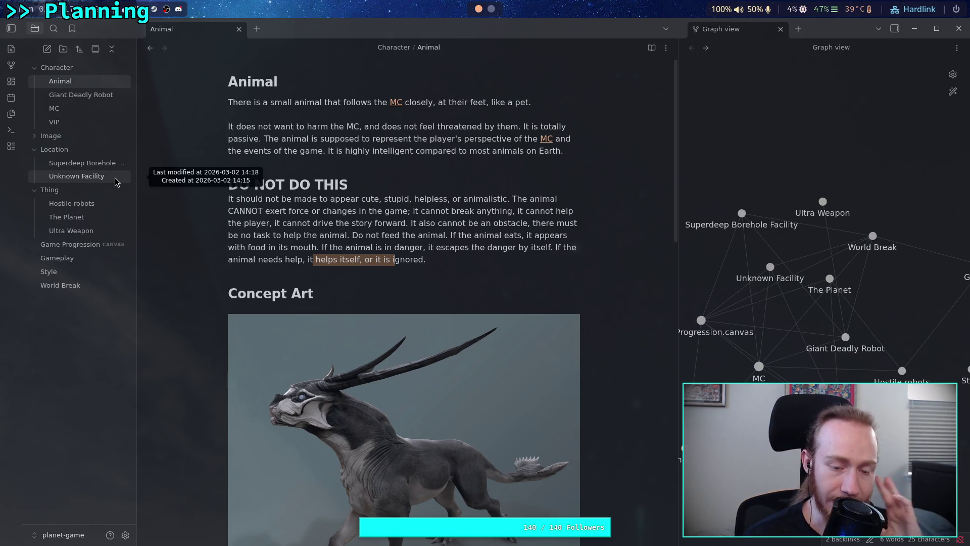
pyautogui.click(81, 95)
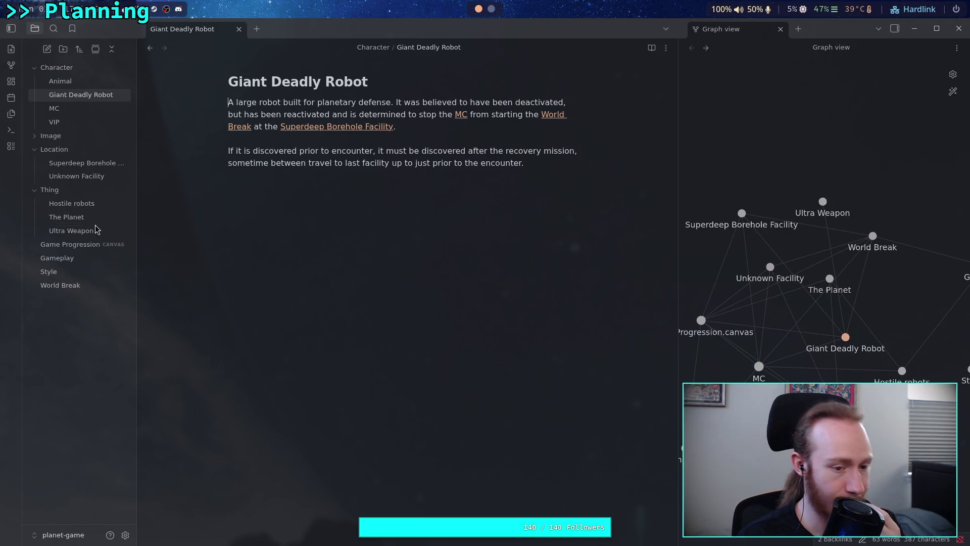
pyautogui.click(91, 83)
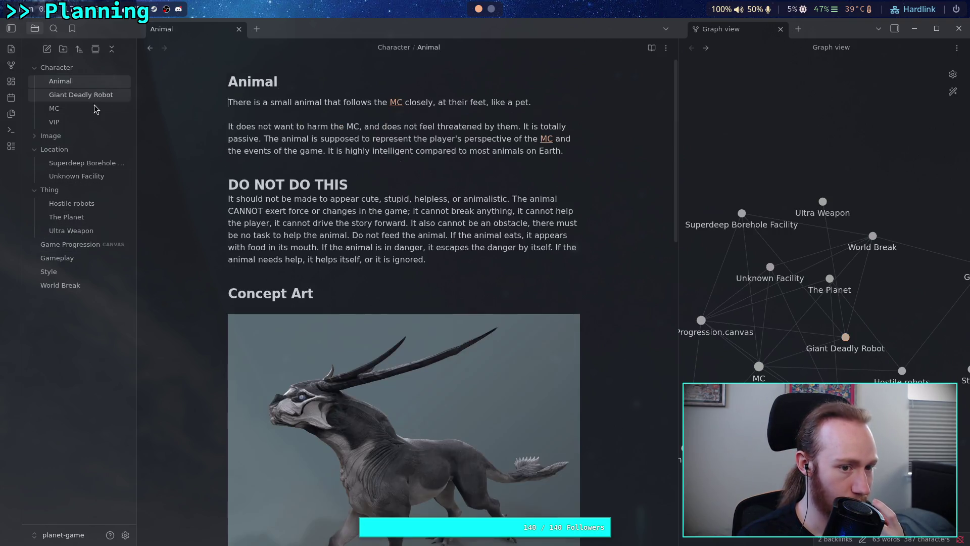
pyautogui.click(84, 246)
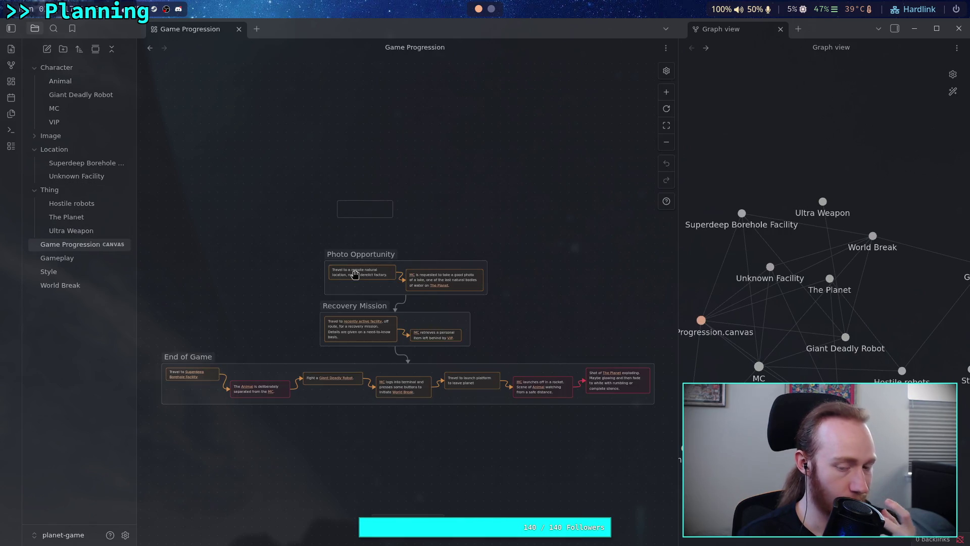
# - Zoom into the canvas and start editing the blank card above the Photo Opportunity group
pyautogui.scroll(2, 283, 283)
pyautogui.scroll(5, 418, 324)
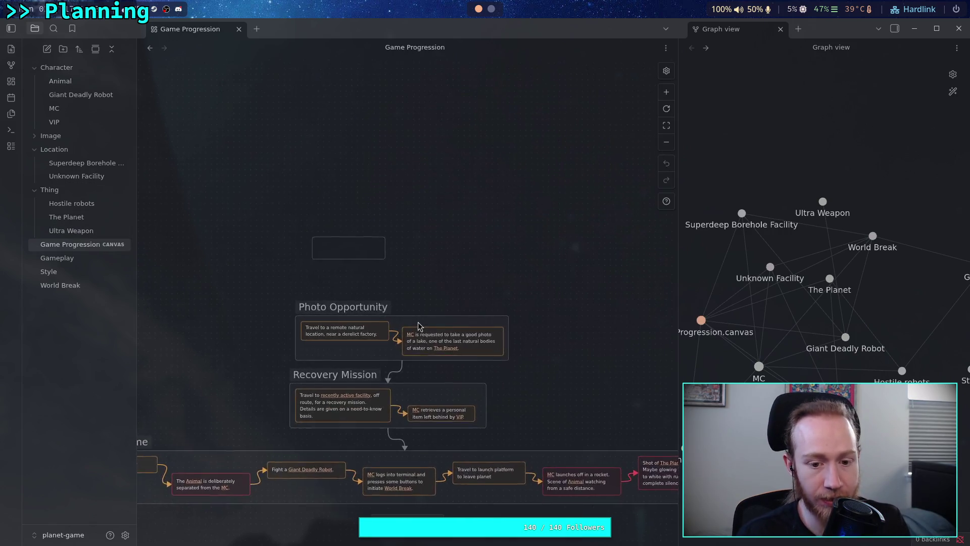
pyautogui.hscroll(-3, 361, 280)
pyautogui.scroll(2, 361, 281)
pyautogui.doubleClick(343, 228)
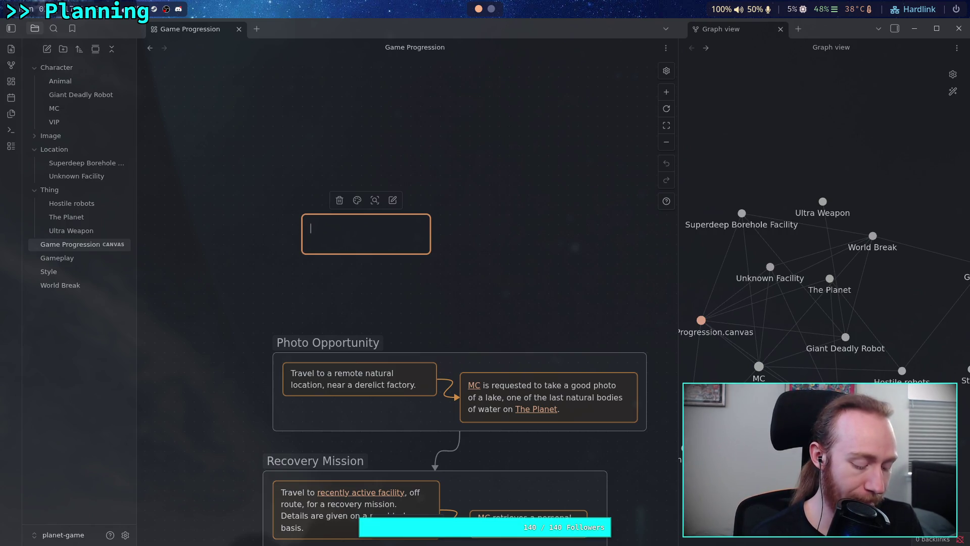
# - Write that there is a long process the linked [[MC]] must start and wait for
pyautogui.write('There is')
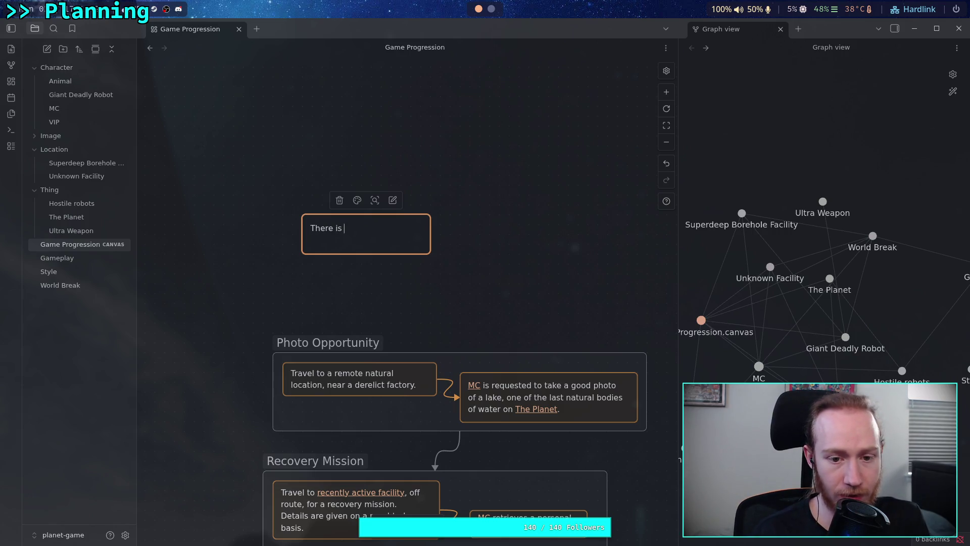
pyautogui.write(' a t')
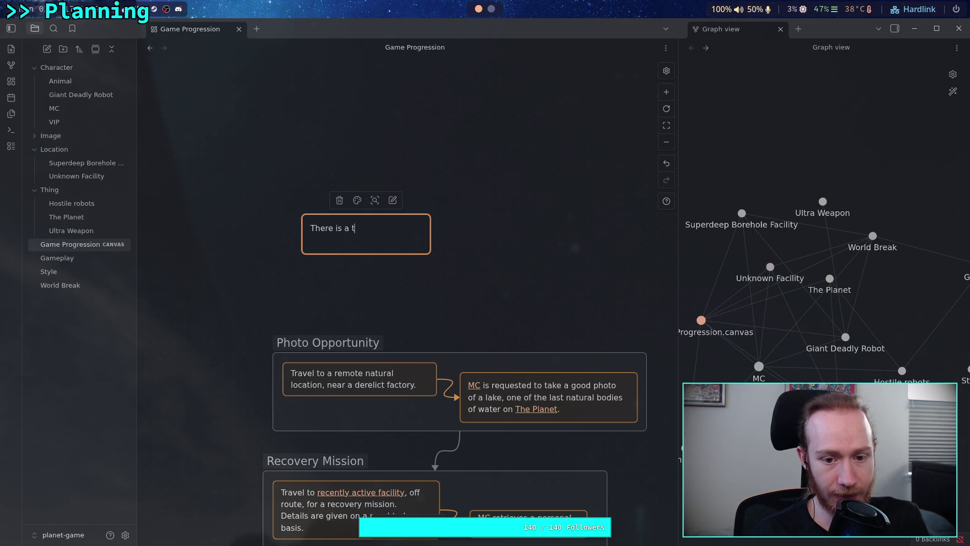
pyautogui.press('BackSpace')
pyautogui.write('long')
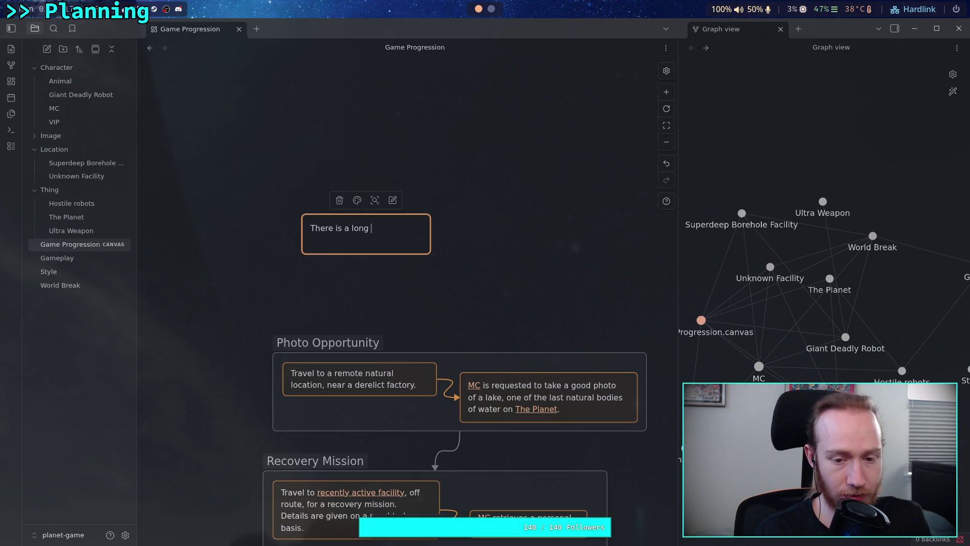
pyautogui.write(' process ')
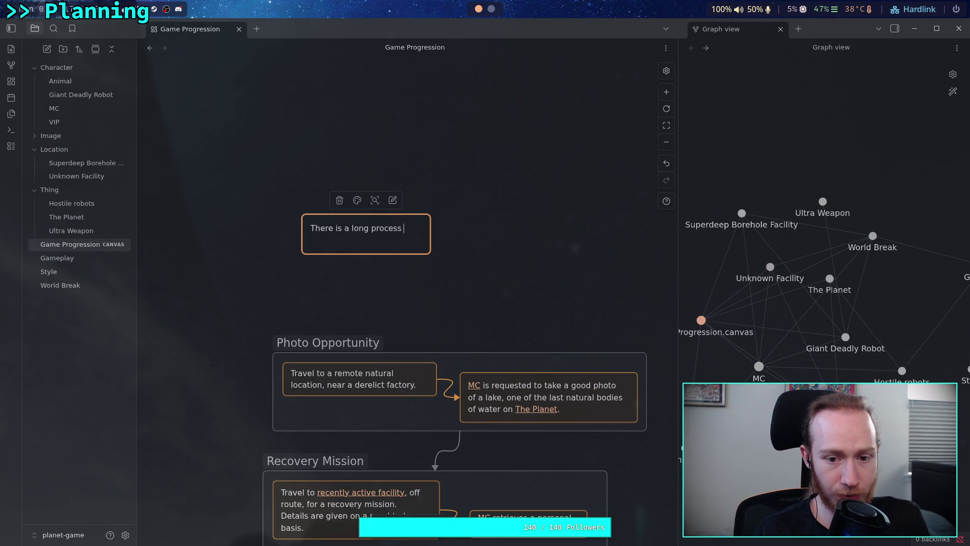
pyautogui.write('the [[MC')
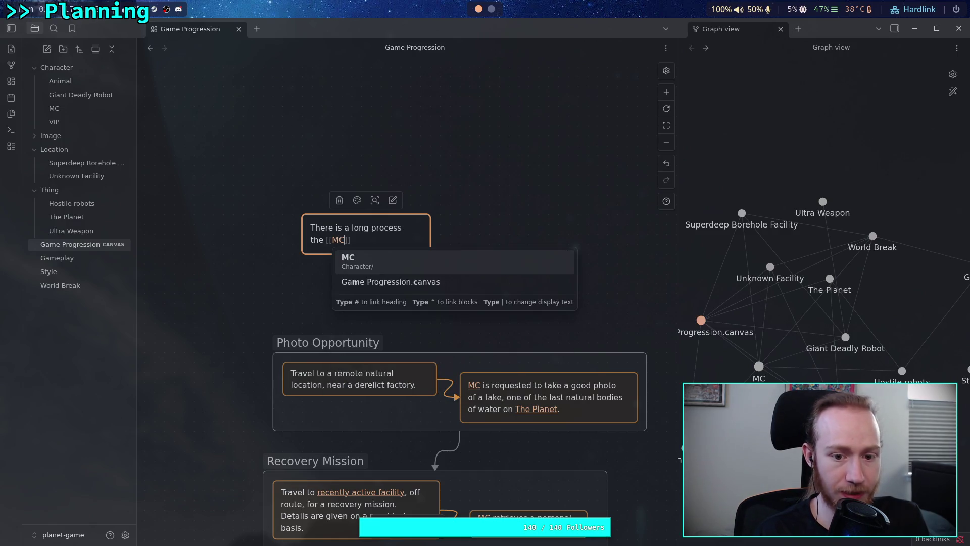
pyautogui.press('Return')
pyautogui.write('must ')
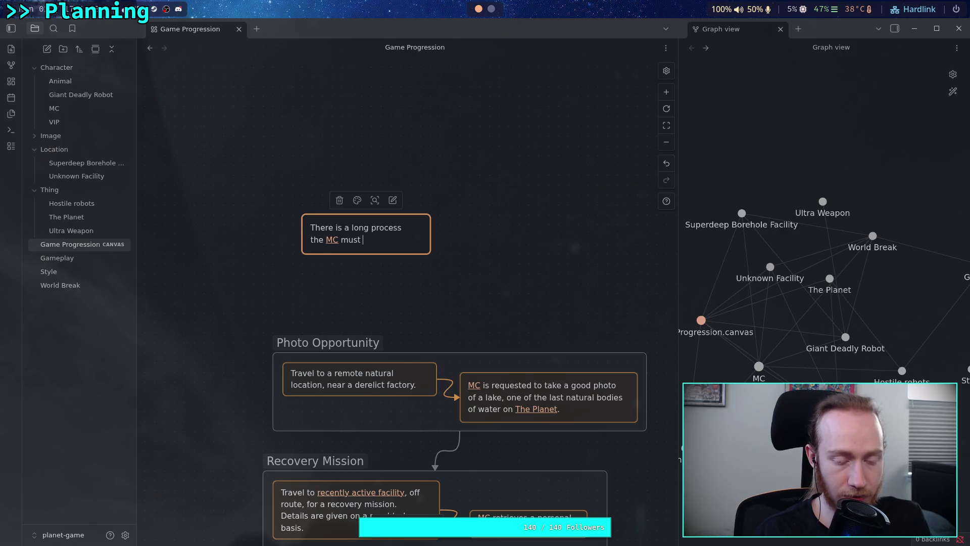
pyautogui.write('start and wait ')
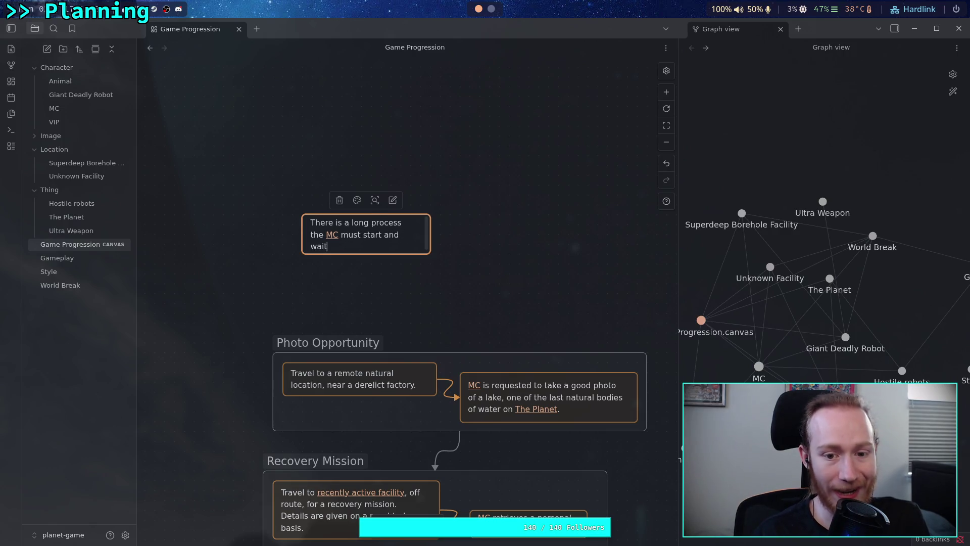
pyautogui.write('for')
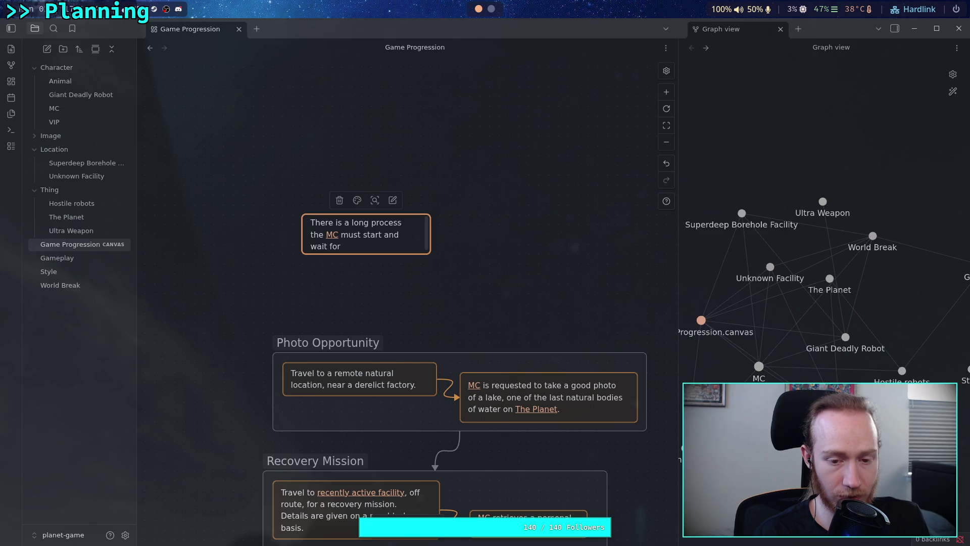
pyautogui.press('BackSpace')
pyautogui.press('BackSpace')
pyautogui.press('BackSpace')
# - Replace the timing remark with 'While this happens, there is nothing for the player to do.'
pyautogui.write('for. ')
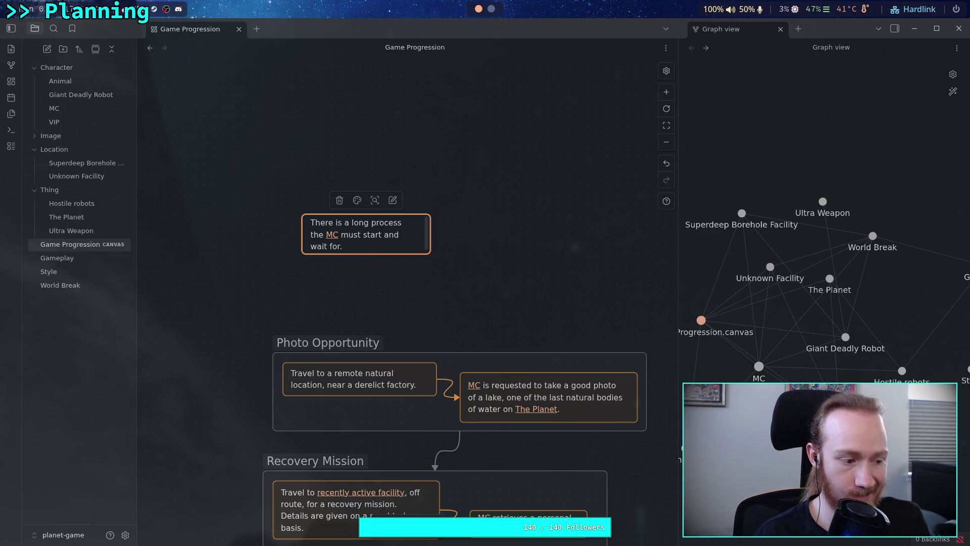
pyautogui.write('Let')
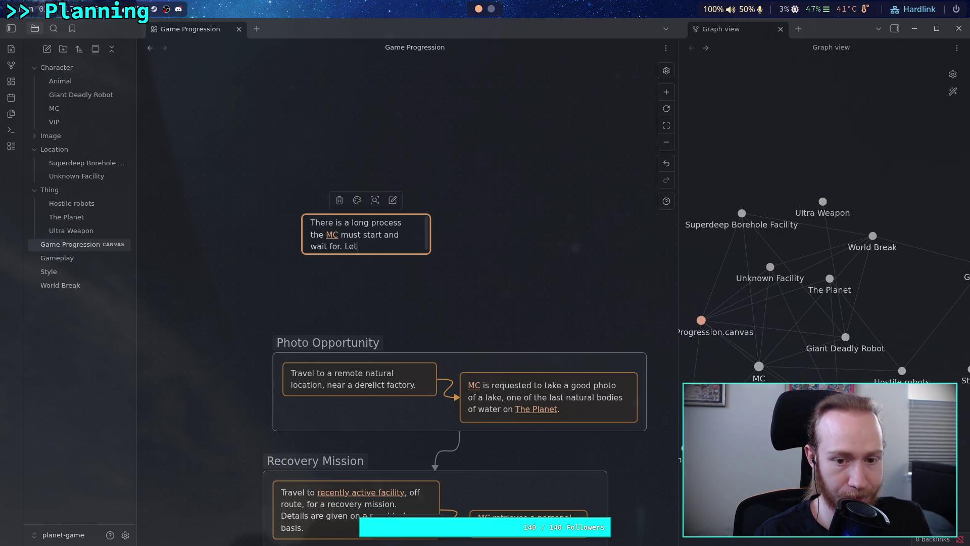
pyautogui.write("'s say it takes ")
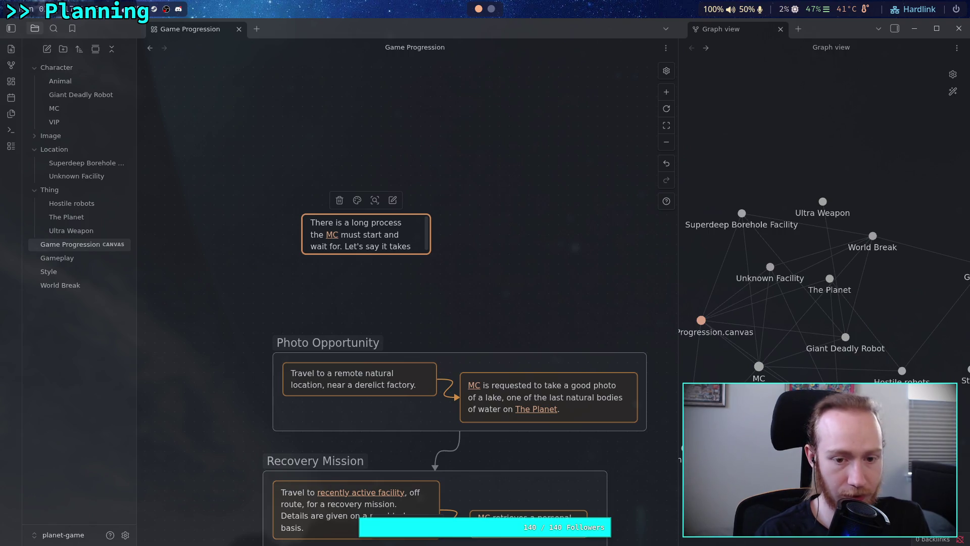
pyautogui.write('a')
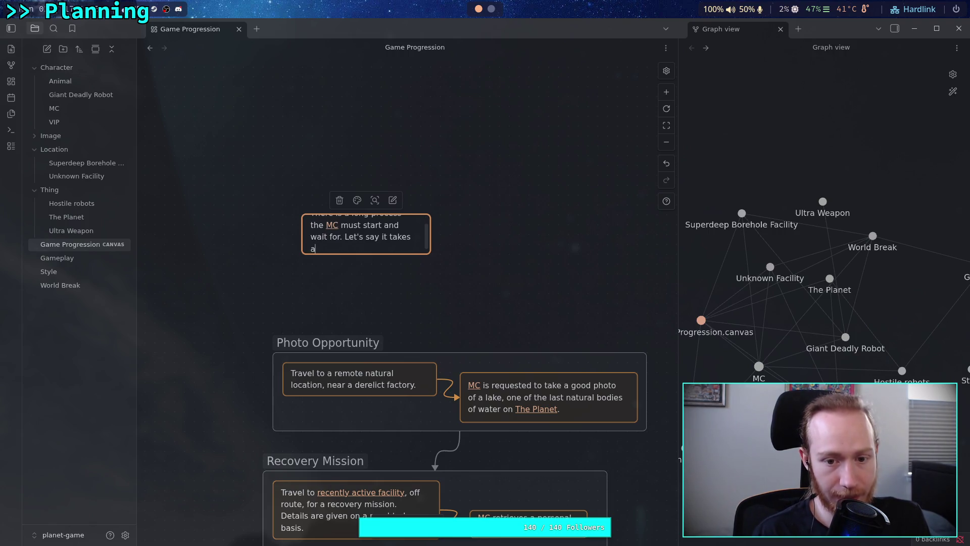
pyautogui.write(' littl')
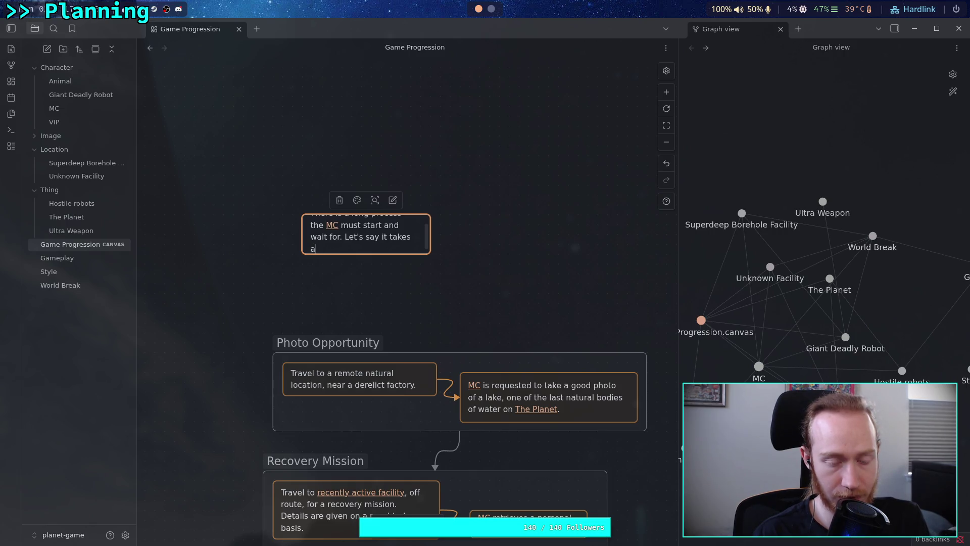
pyautogui.write('e less tha')
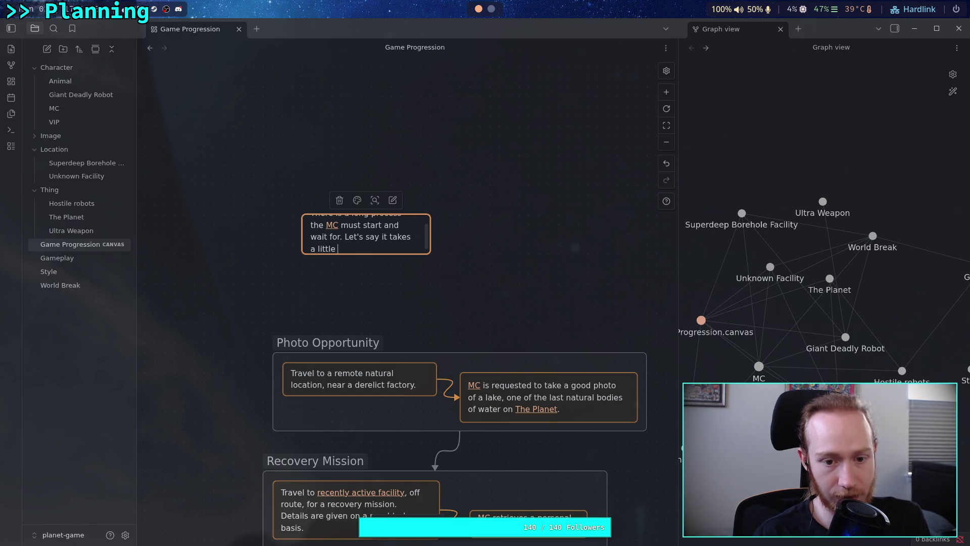
pyautogui.press('BackSpace')
pyautogui.press('BackSpace')
pyautogui.press('BackSpace')
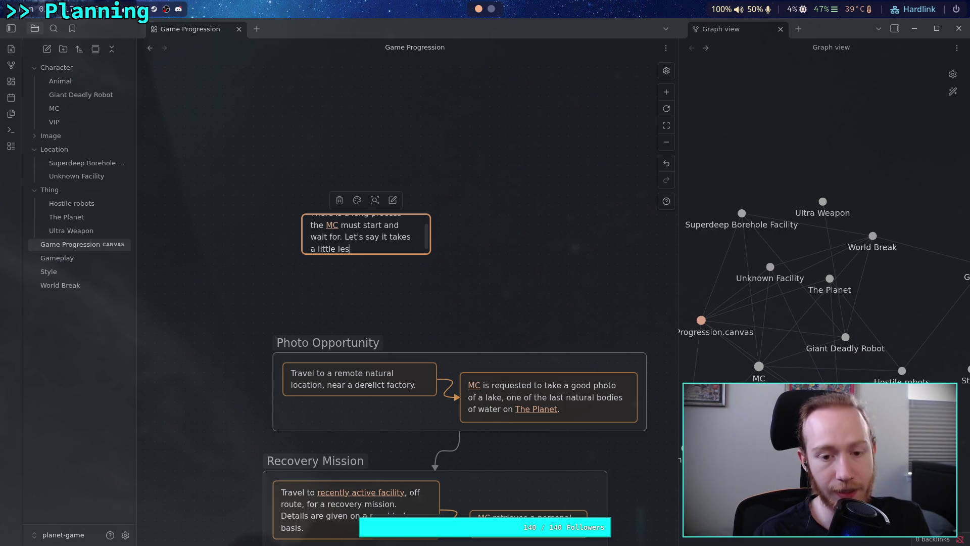
pyautogui.write('more than a minute')
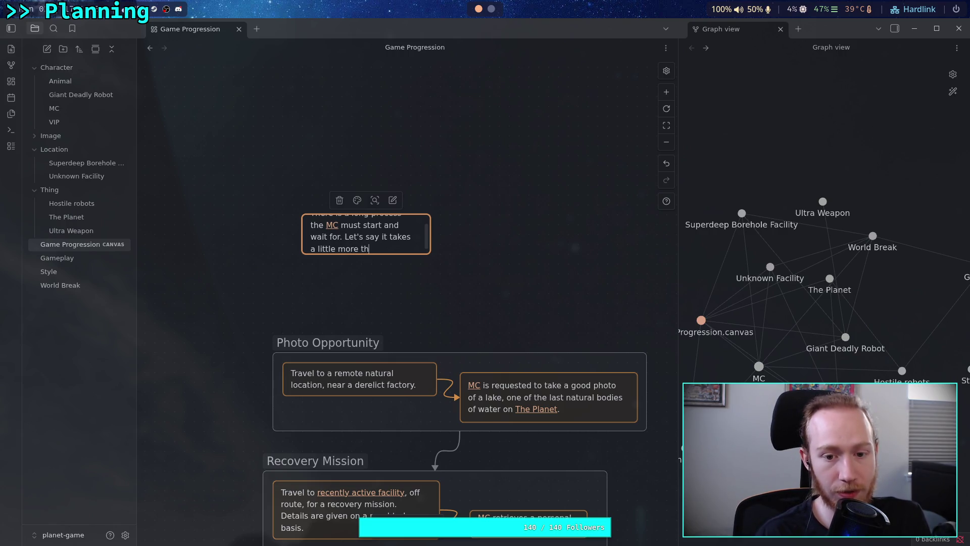
pyautogui.write('.')
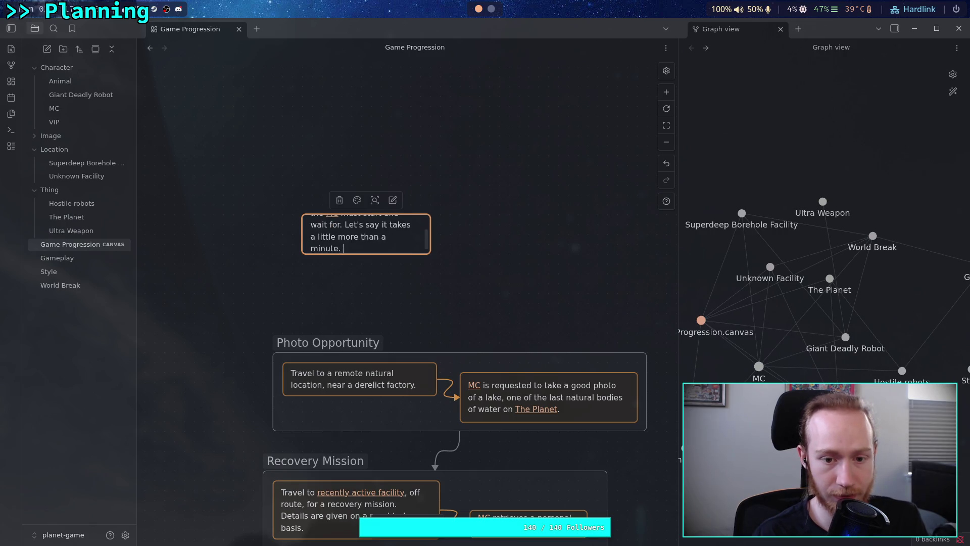
pyautogui.press('BackSpace')
pyautogui.press('BackSpace')
pyautogui.press('BackSpace')
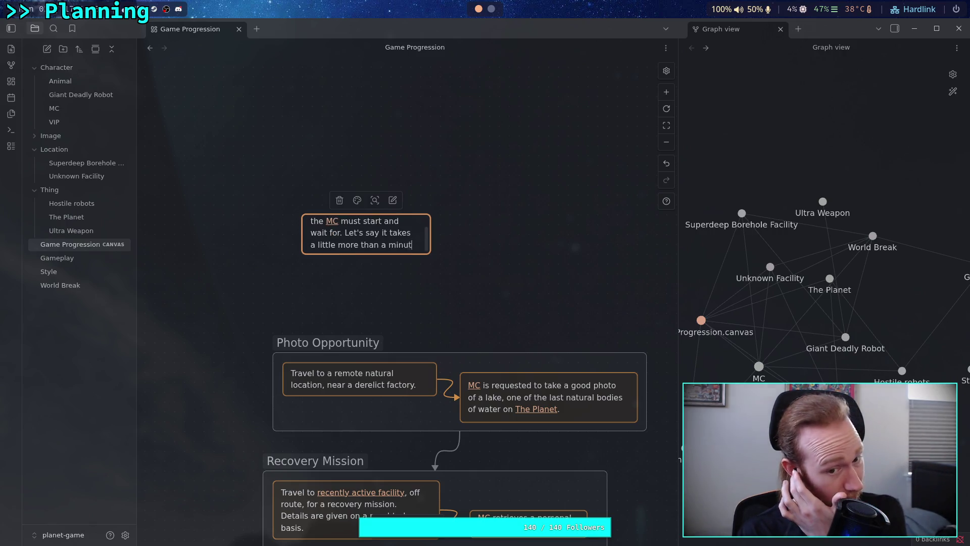
pyautogui.press('BackSpace')
pyautogui.press('BackSpace')
pyautogui.press('BackSpace')
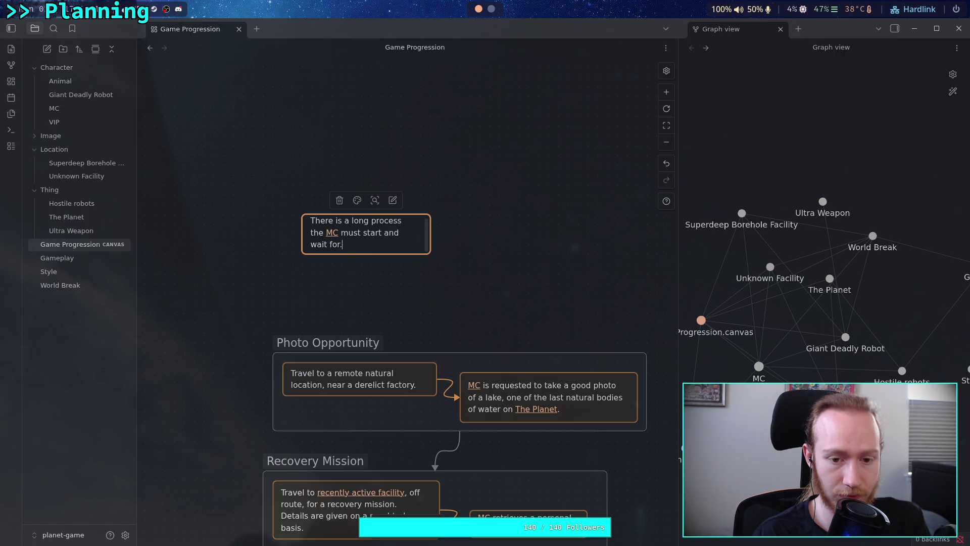
pyautogui.write(' Wh')
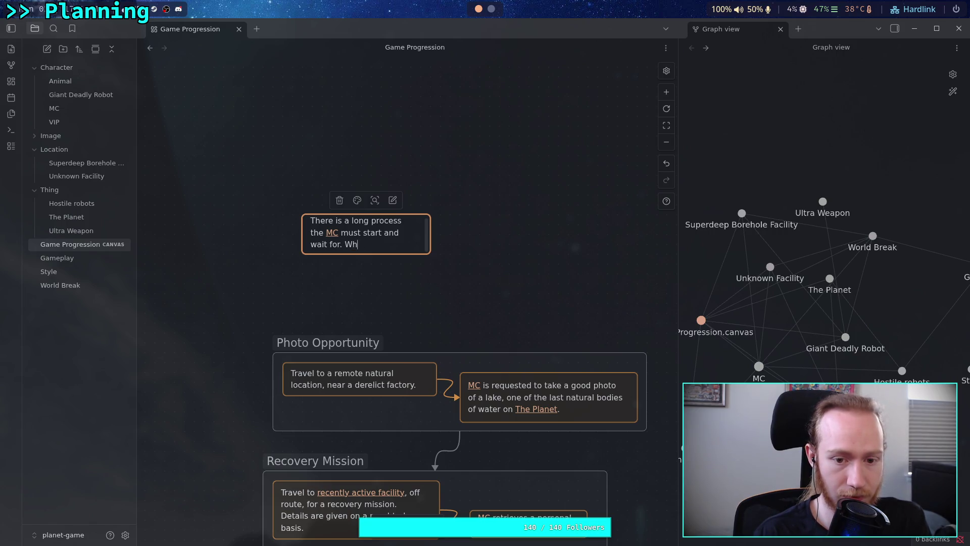
pyautogui.write('ile this hap')
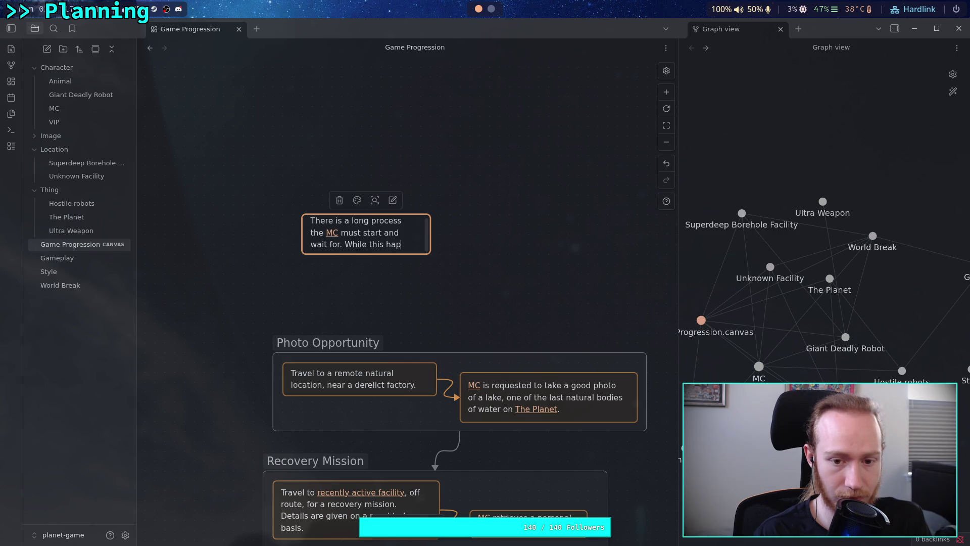
pyautogui.write('pens, there is nothing for the player to do.')
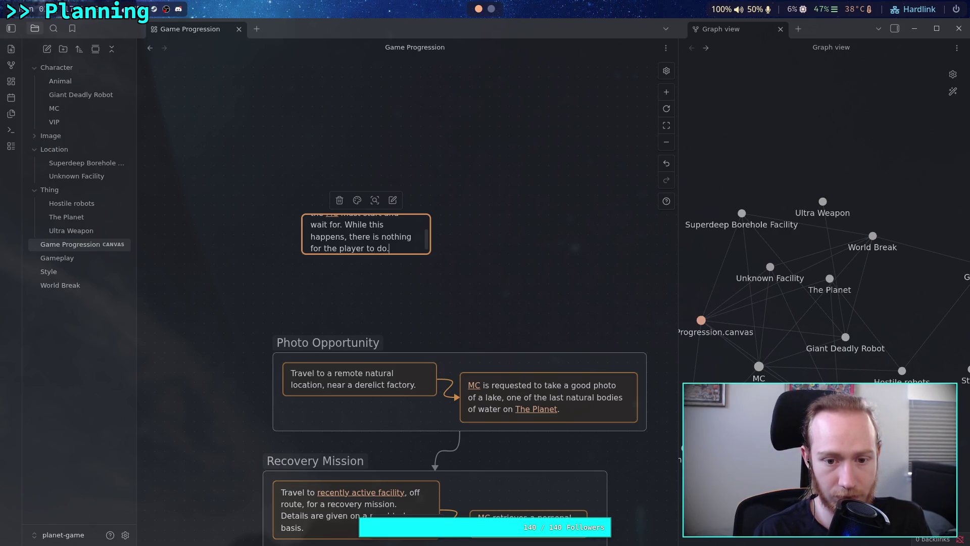
pyautogui.press('Escape')
pyautogui.click(358, 200)
pyautogui.moveTo(430, 253); pyautogui.dragTo(481, 265)
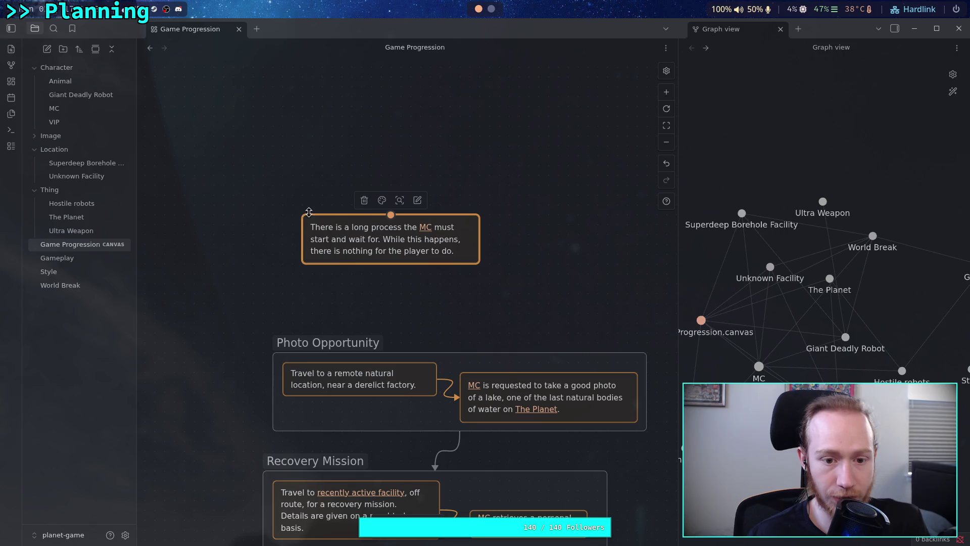
pyautogui.moveTo(303, 217)
pyautogui.mouseDown()
pyautogui.moveTo(294, 206)
pyautogui.moveTo(311, 224)
pyautogui.mouseUp()
pyautogui.hotkey('ctrl', 'z')
pyautogui.hscroll(2, 551, 277)
pyautogui.click(413, 263)
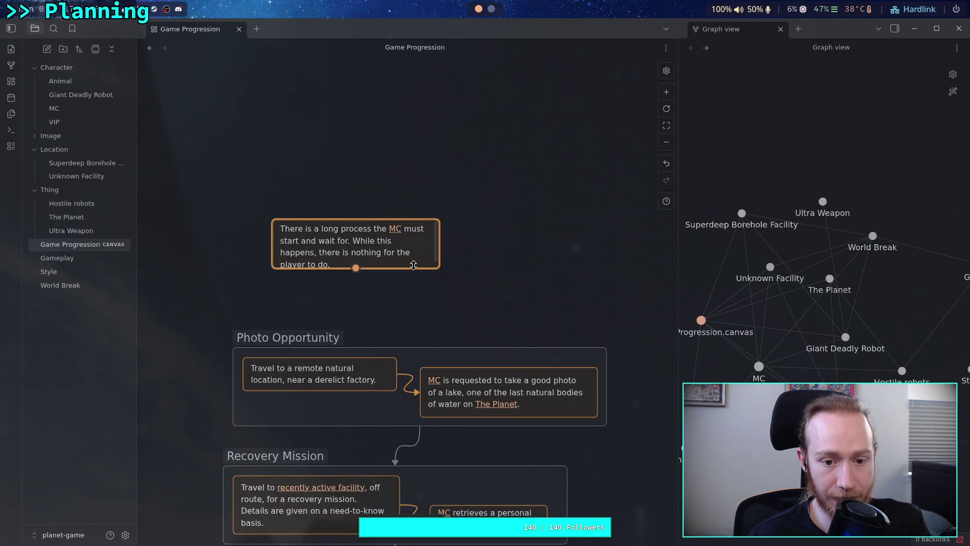
pyautogui.moveTo(440, 269); pyautogui.dragTo(445, 269)
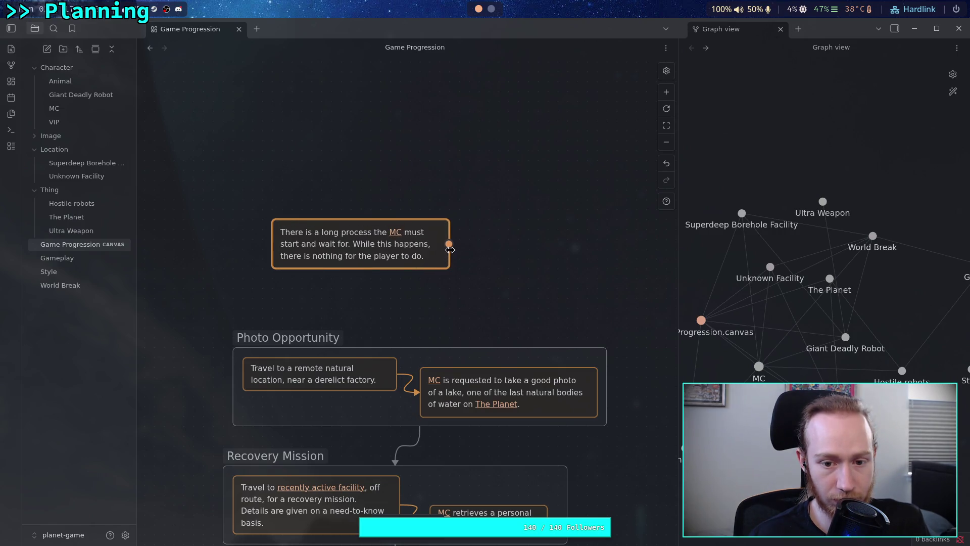
pyautogui.click(493, 275)
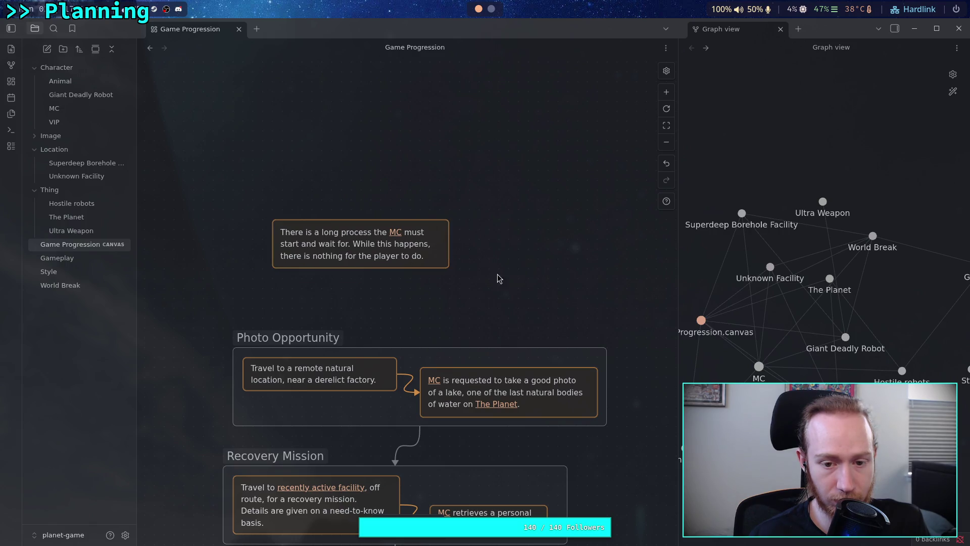
pyautogui.hscroll(3, 489, 270)
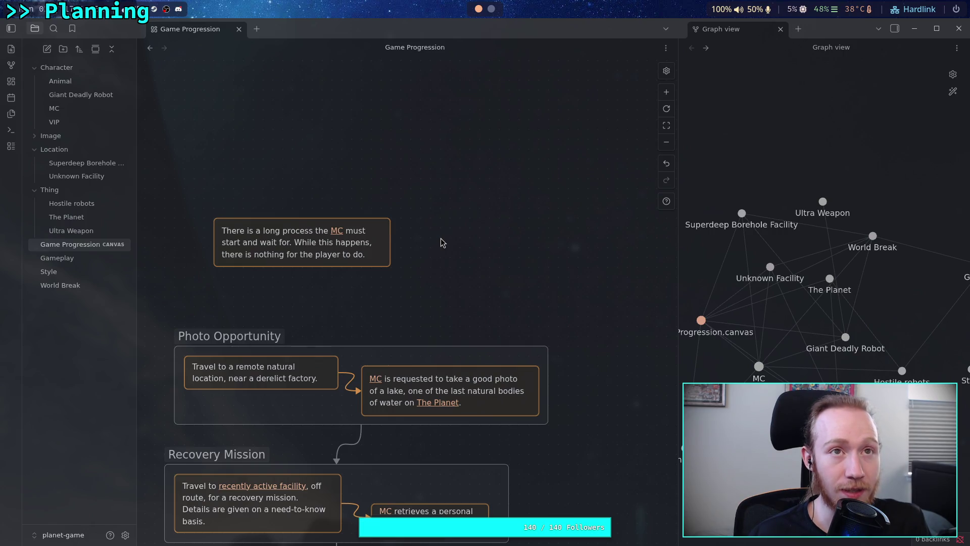
pyautogui.moveTo(452, 230); pyautogui.dragTo(411, 238)
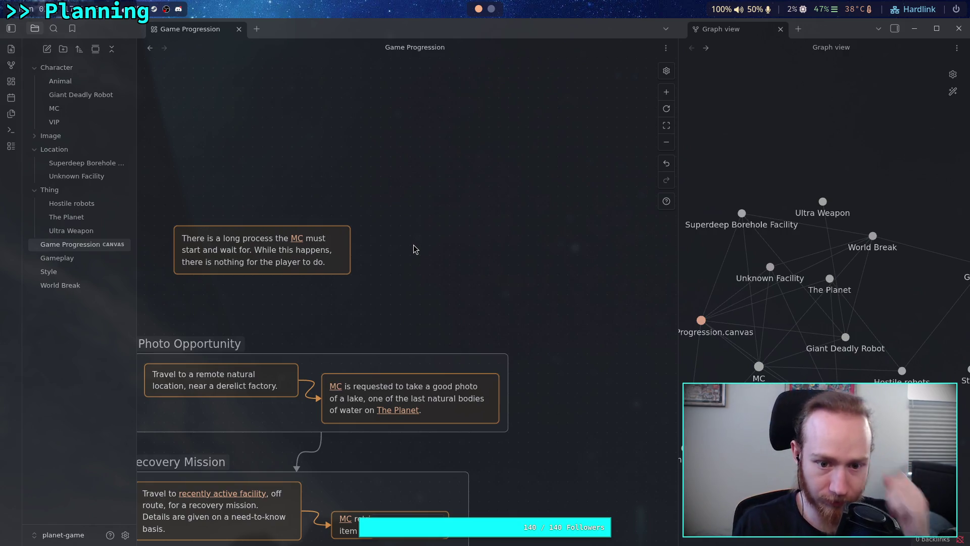
# - Create a card reading 'The [[Animal]] appears and is jumping around, scavenging as it often does.'
pyautogui.doubleClick(427, 247)
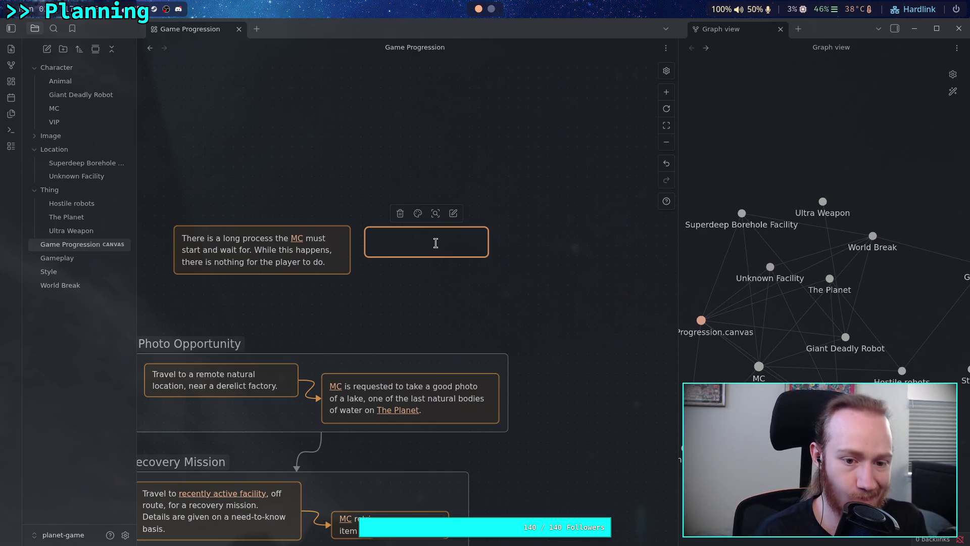
pyautogui.write('The ')
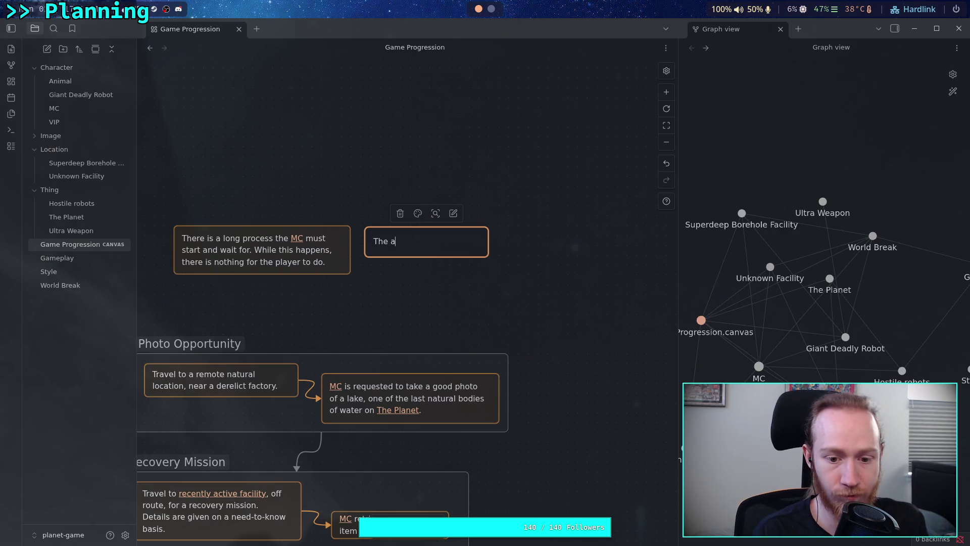
pyautogui.write('[')
pyautogui.write('[Animal')
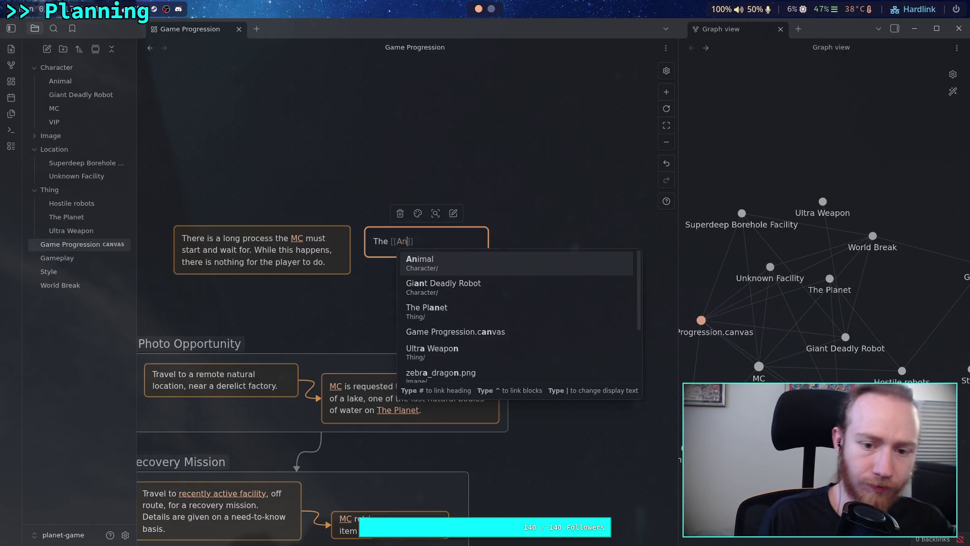
pyautogui.press('Return')
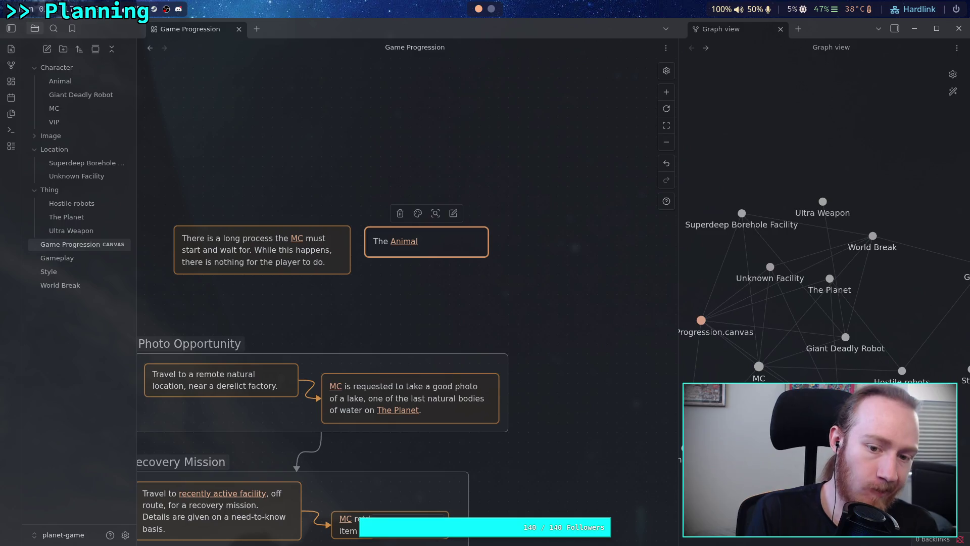
pyautogui.write(' appears and ')
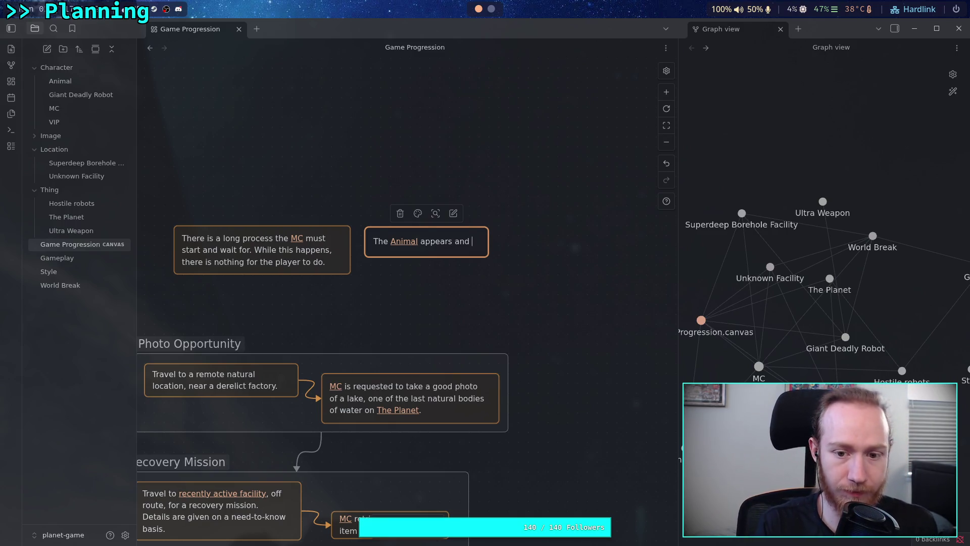
pyautogui.write('is jumping around')
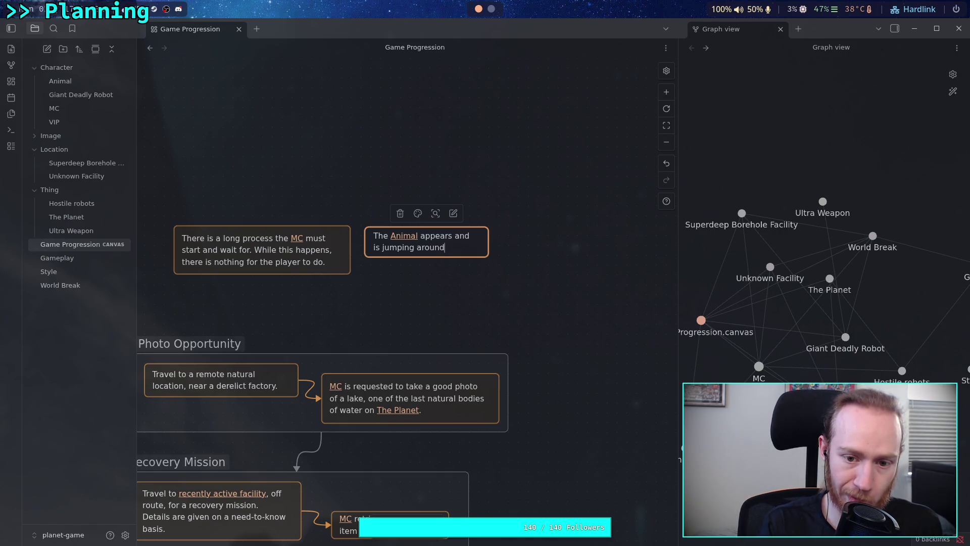
pyautogui.write(', ')
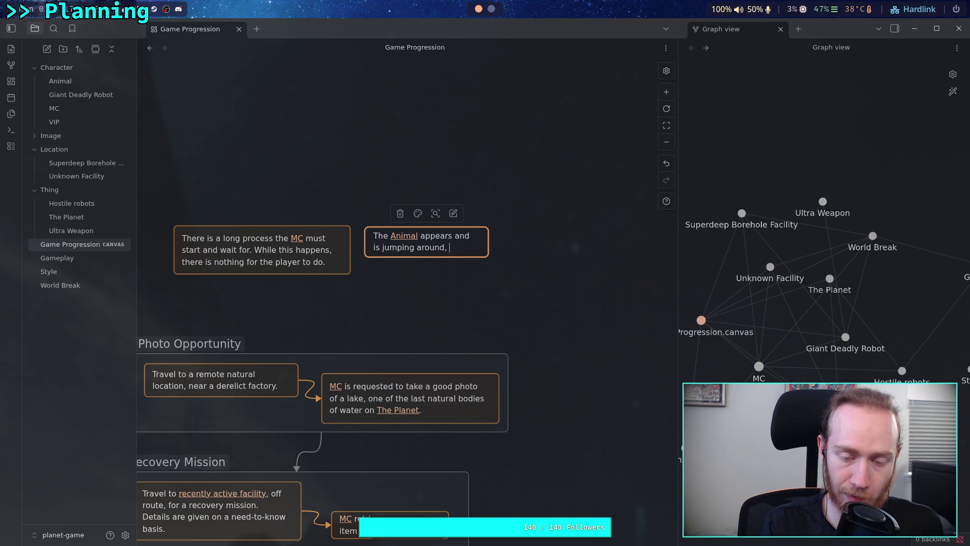
pyautogui.write('scave')
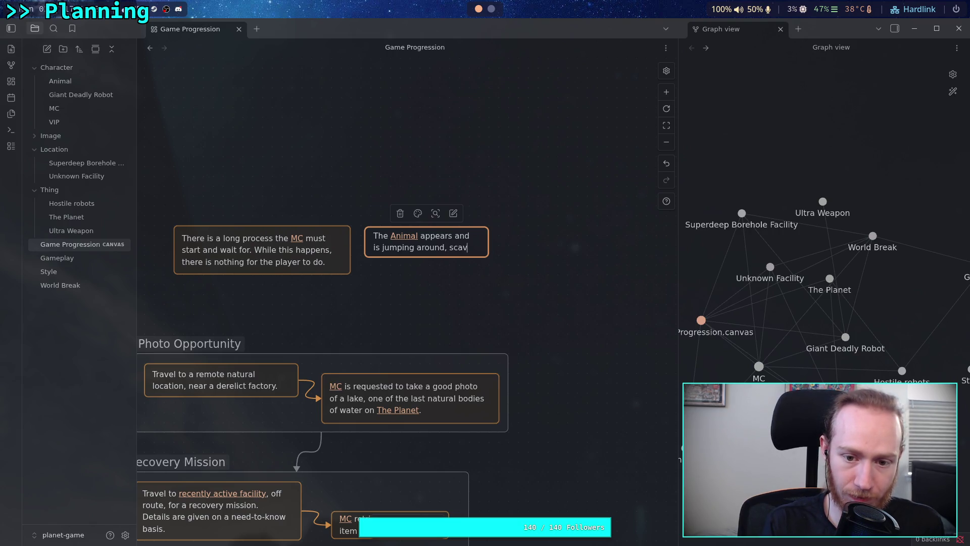
pyautogui.press('BackSpace')
pyautogui.press('BackSpace')
pyautogui.press('BackSpace')
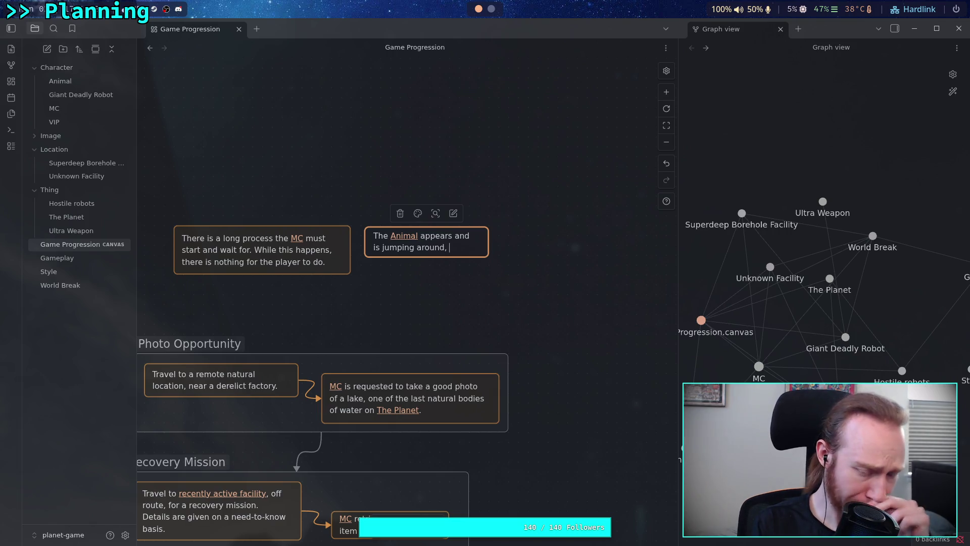
pyautogui.write('cavenging ')
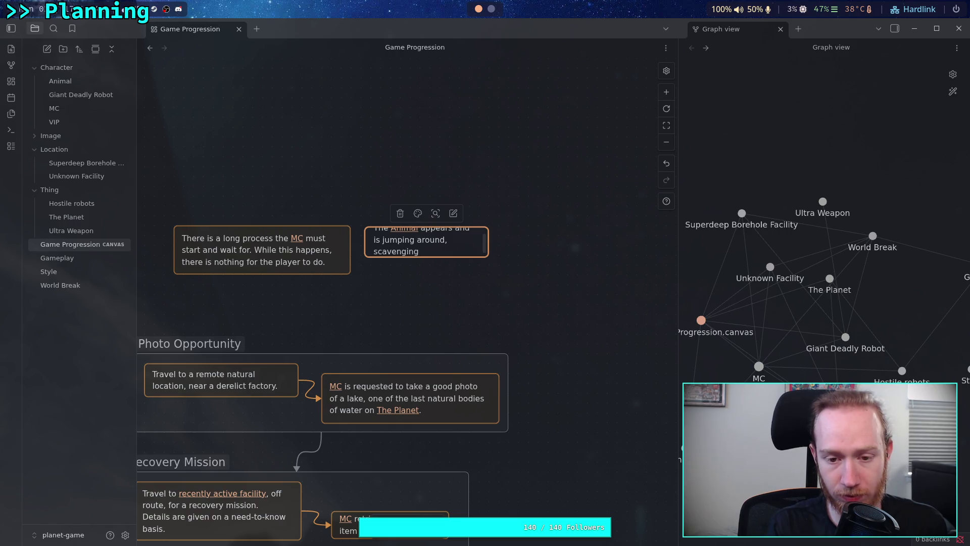
pyautogui.write('a')
pyautogui.write('t ')
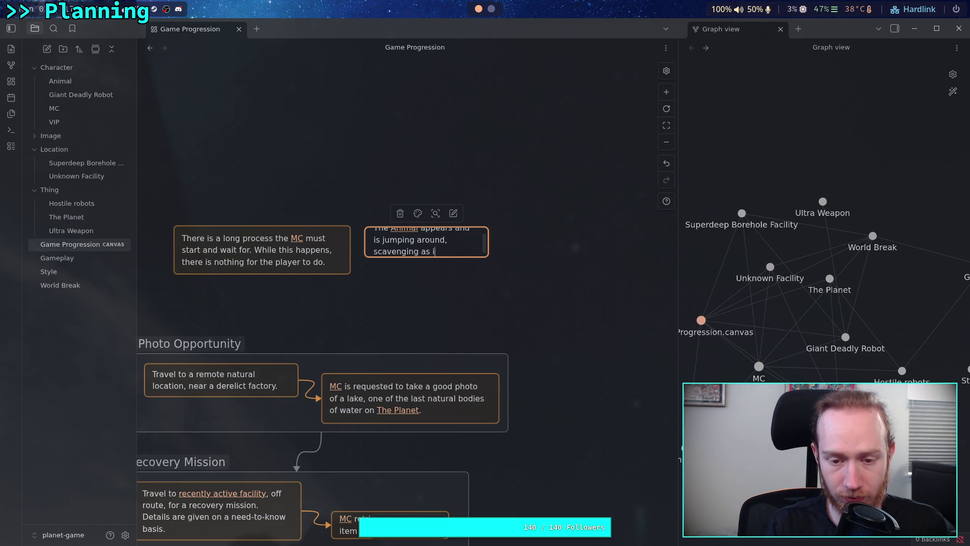
pyautogui.write('ofte')
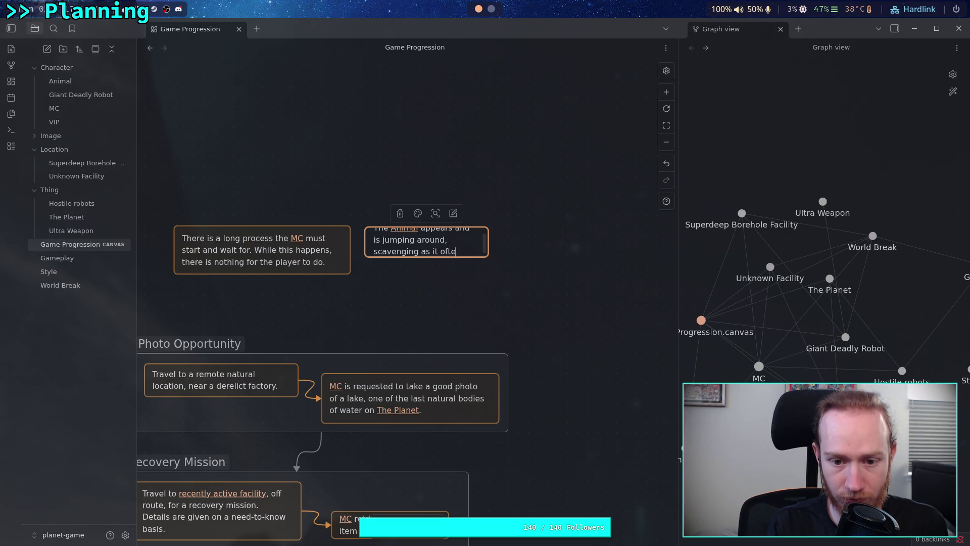
pyautogui.write('n does.')
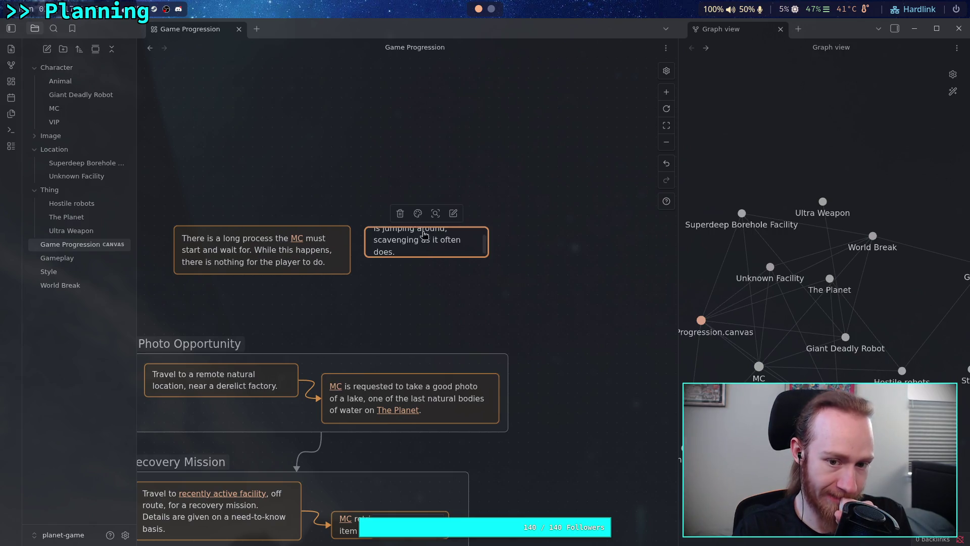
# - Colour the Animal card teal and enlarge it so all its text shows
pyautogui.click(418, 213)
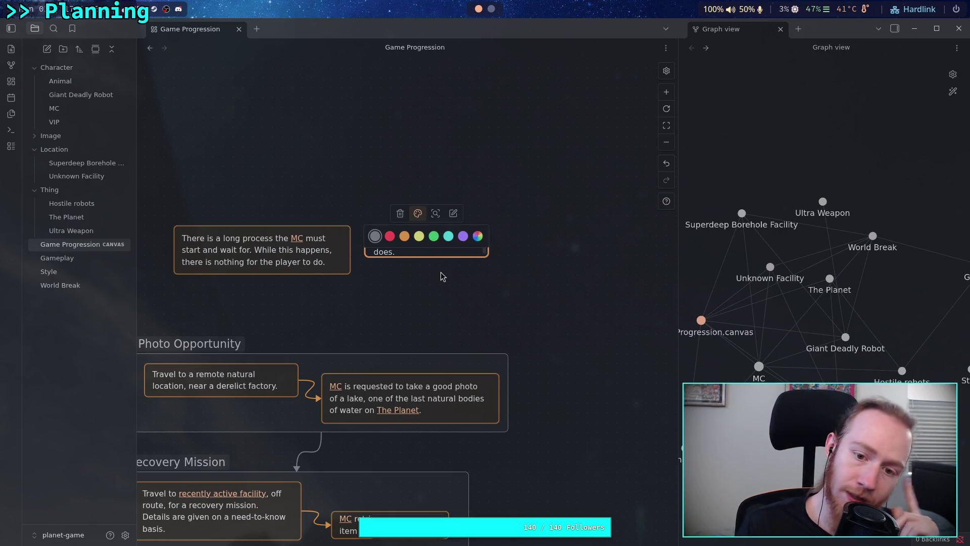
pyautogui.click(448, 236)
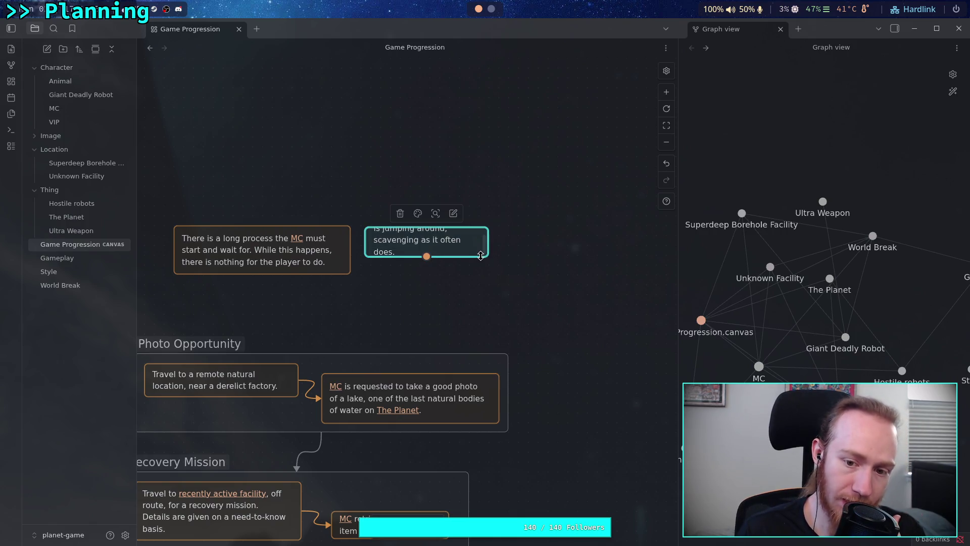
pyautogui.moveTo(488, 256); pyautogui.dragTo(508, 276)
pyautogui.click(411, 282)
# - Connect the long-process card to the Animal card with a teal arrow
pyautogui.moveTo(350, 250); pyautogui.dragTo(368, 252)
pyautogui.click(357, 253)
pyautogui.click(340, 227)
pyautogui.click(384, 249)
# - Rearrange the long-process and Animal cards so they sit side by side
pyautogui.moveTo(480, 260); pyautogui.dragTo(495, 277)
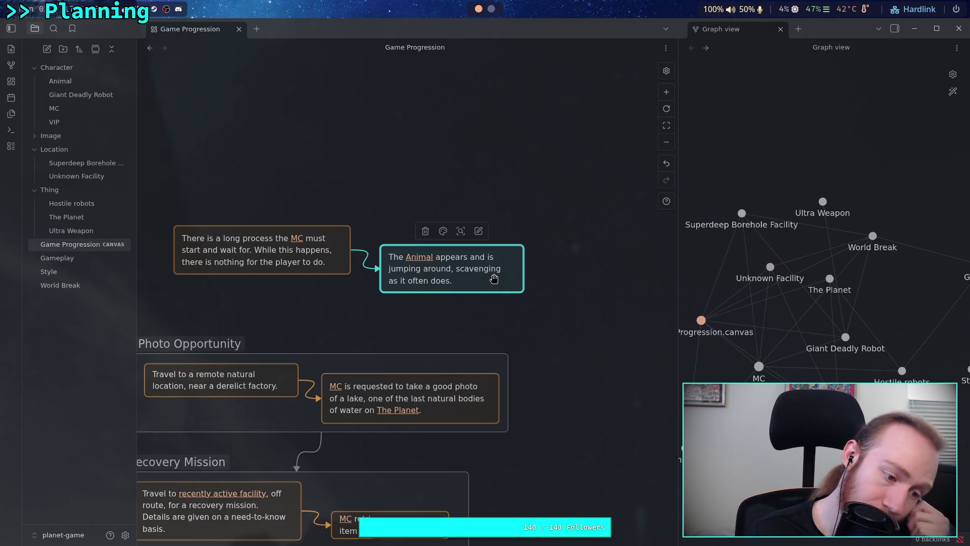
pyautogui.moveTo(337, 256); pyautogui.dragTo(307, 246)
pyautogui.moveTo(472, 277)
pyautogui.mouseDown()
pyautogui.moveTo(417, 265)
pyautogui.moveTo(442, 267)
pyautogui.mouseUp()
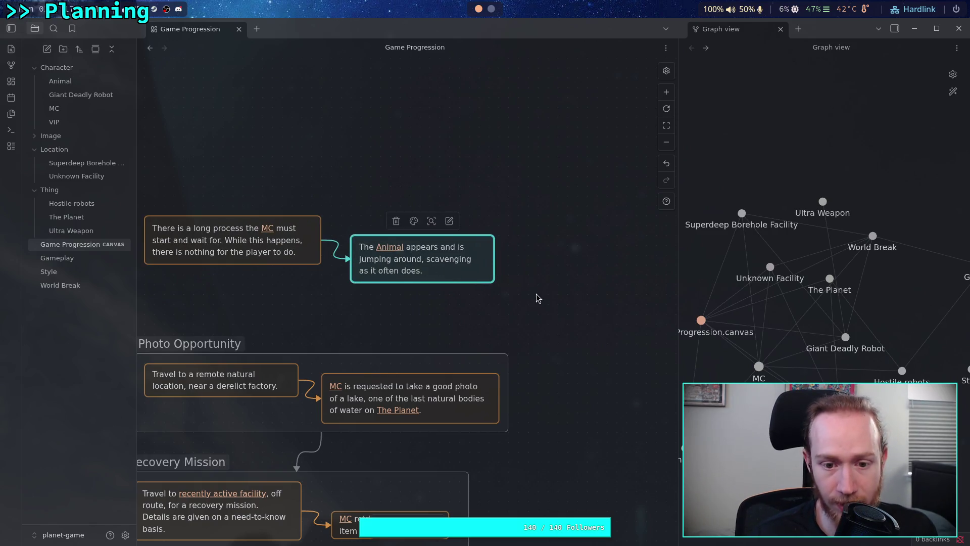
pyautogui.hscroll(2, 535, 293)
pyautogui.click(518, 292)
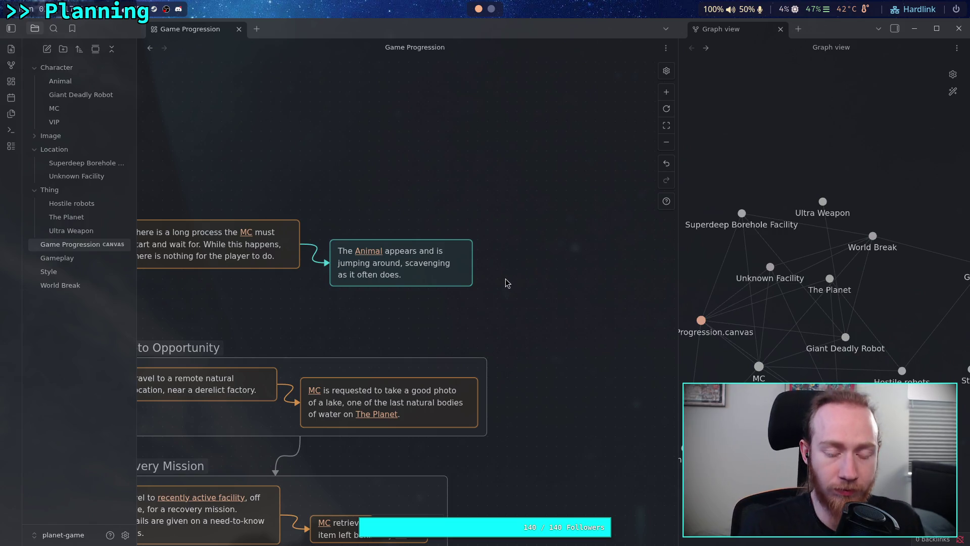
# - Add a teal card below Animal: the animal misses a jump, falls down the hole, and the player waits
pyautogui.doubleClick(502, 295)
pyautogui.click(494, 264)
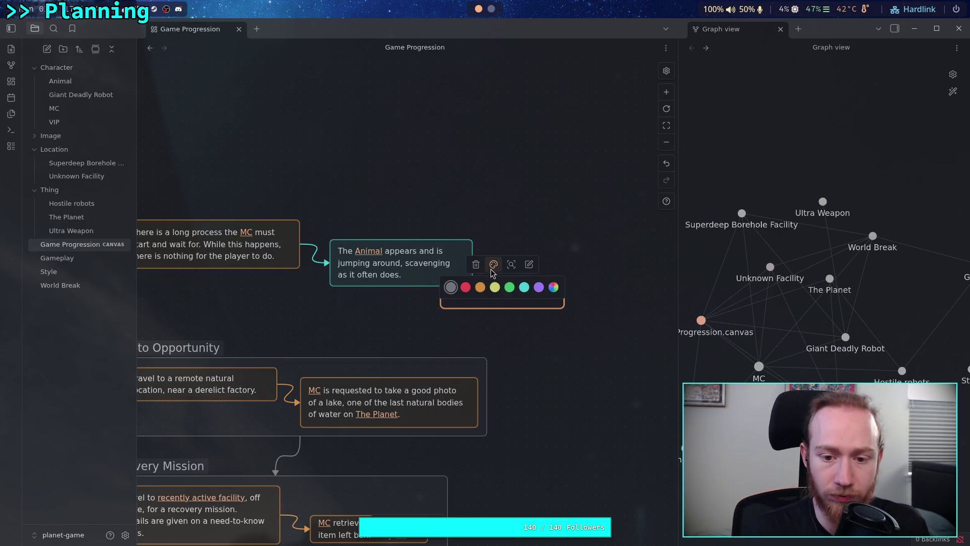
pyautogui.click(524, 287)
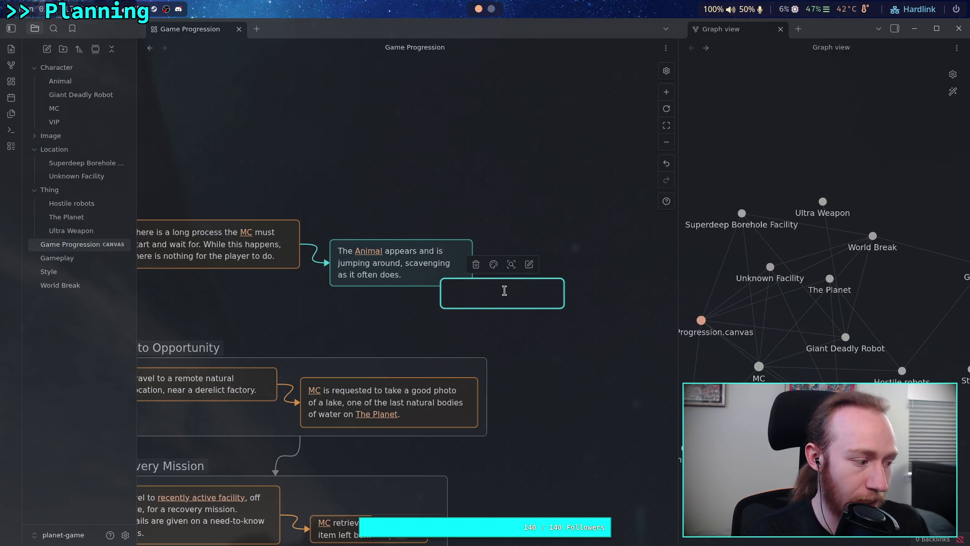
pyautogui.write('T')
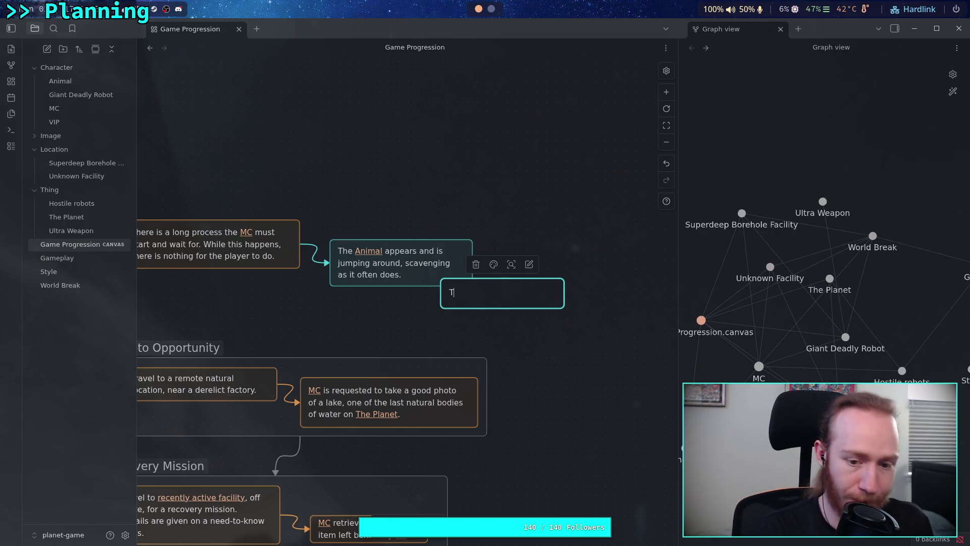
pyautogui.write('he animal ')
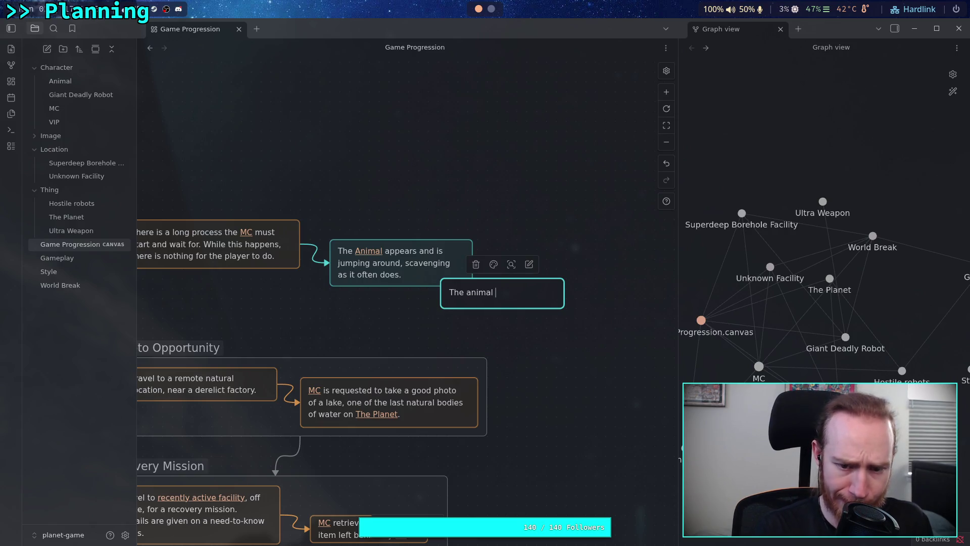
pyautogui.write('missed')
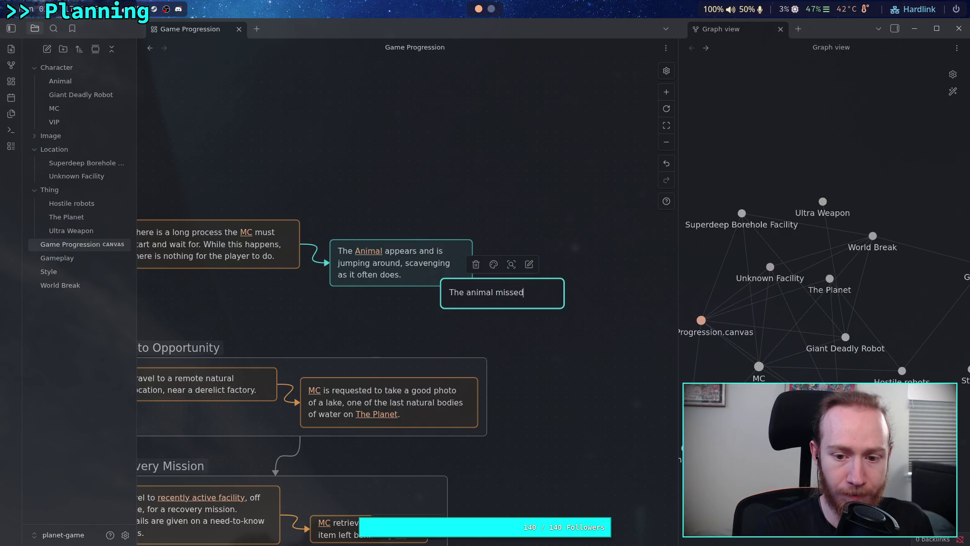
pyautogui.press('BackSpace')
pyautogui.write('s ')
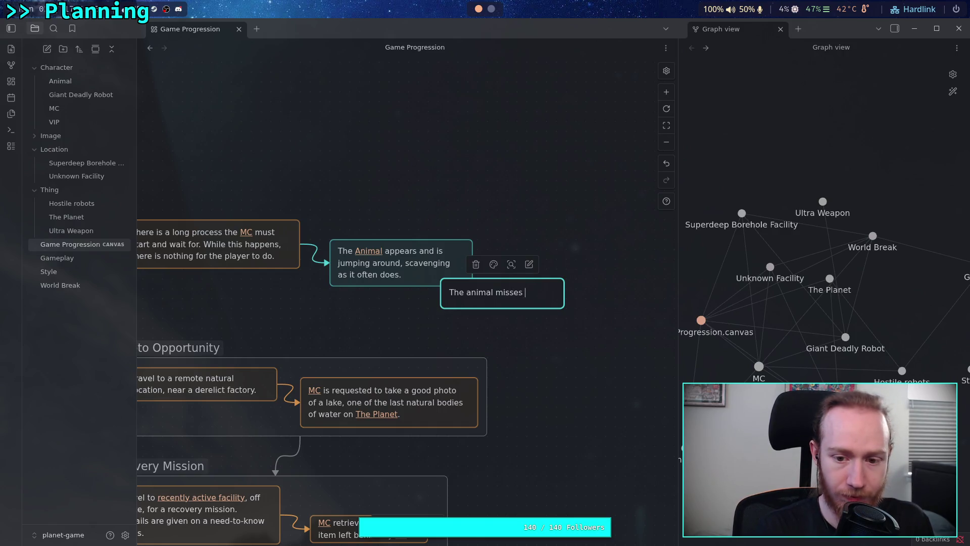
pyautogui.write('a jump')
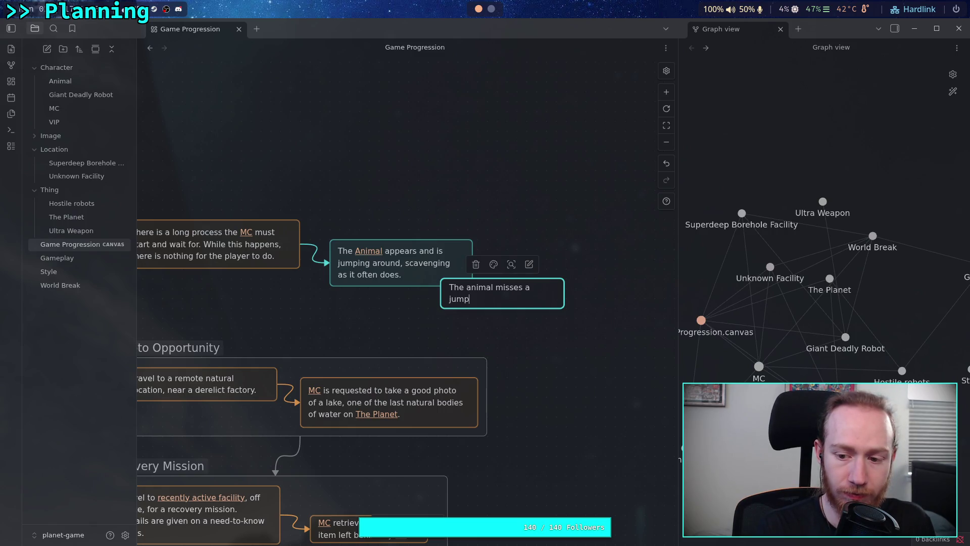
pyautogui.write('and falls down the hole, banging on things as it falls. There is silence as the timer ru')
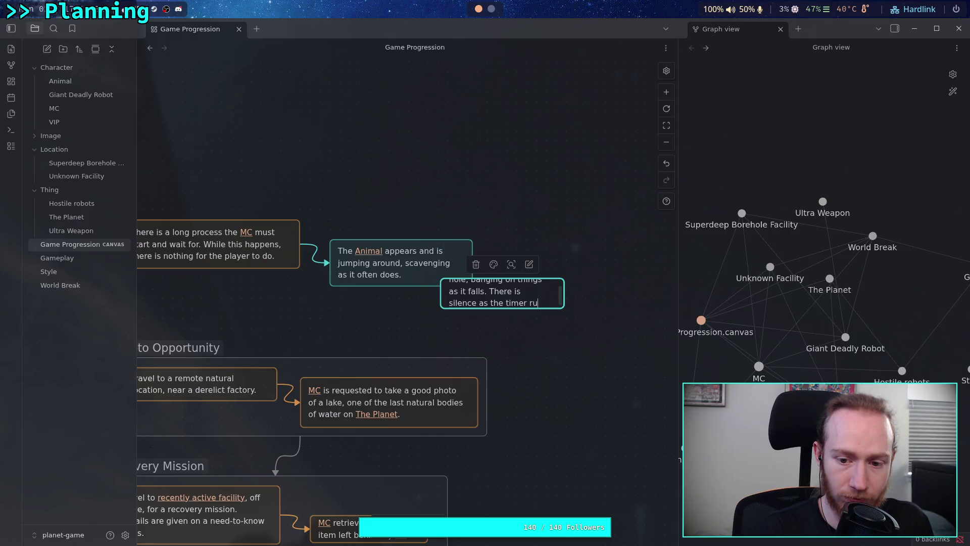
pyautogui.write('ns.')
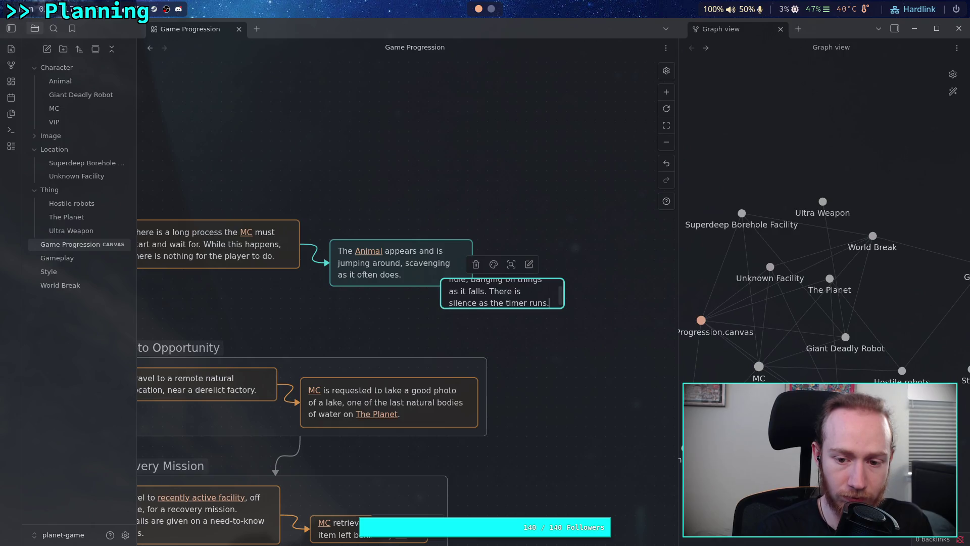
pyautogui.press('BackSpace')
pyautogui.write('and the ')
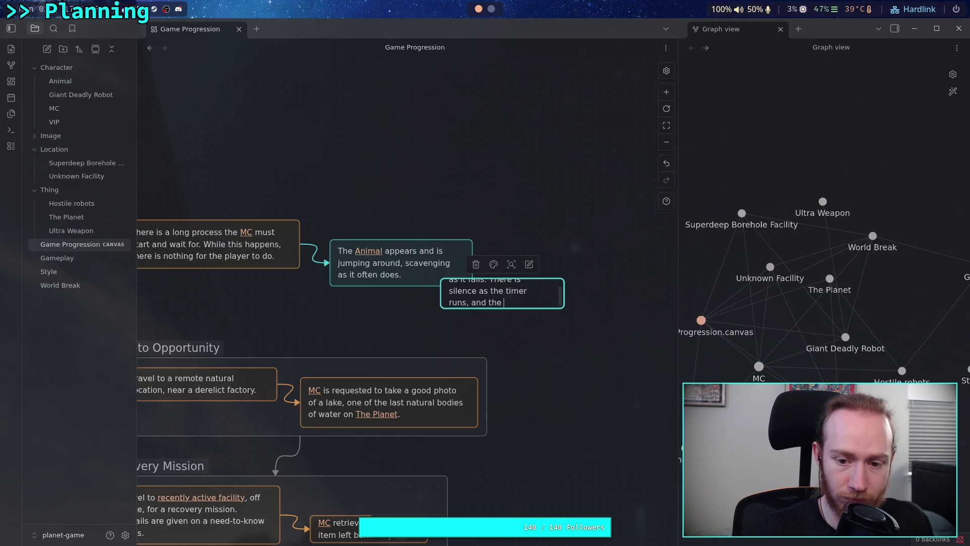
pyautogui.write('player waits.')
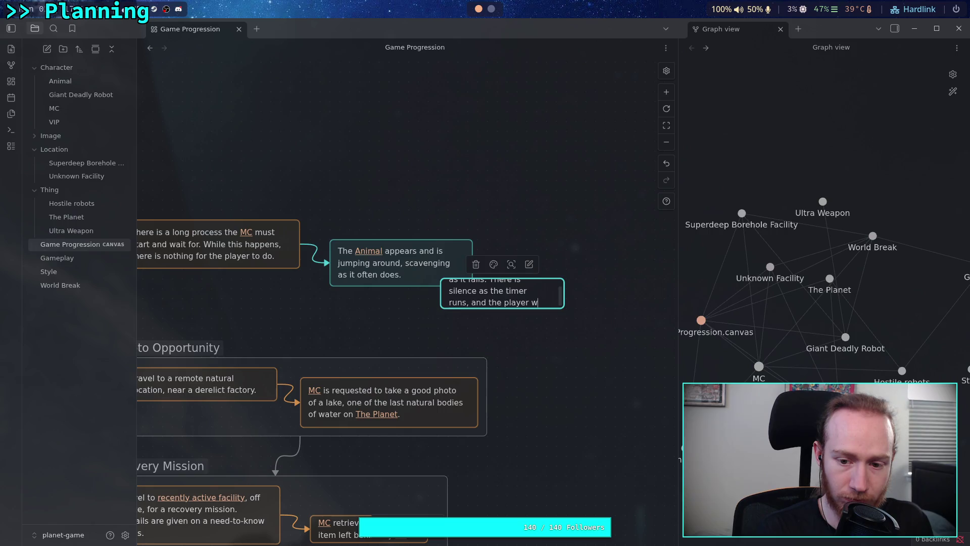
# - Enlarge the 'animal misses a jump' card so its full text shows
pyautogui.click(499, 316)
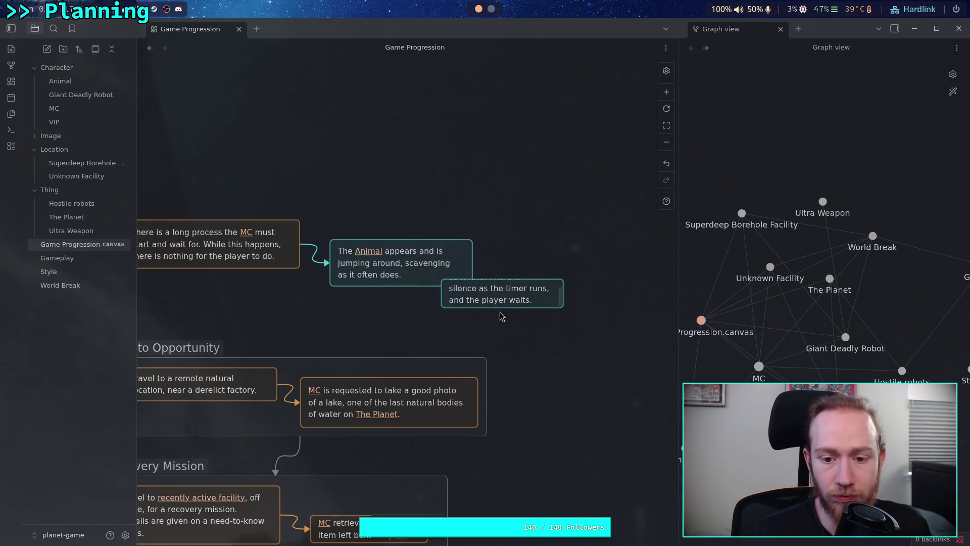
pyautogui.click(542, 299)
pyautogui.moveTo(564, 309)
pyautogui.mouseDown()
pyautogui.moveTo(604, 333)
pyautogui.moveTo(586, 337)
pyautogui.moveTo(618, 338)
pyautogui.moveTo(604, 338)
pyautogui.mouseUp()
pyautogui.click(602, 346)
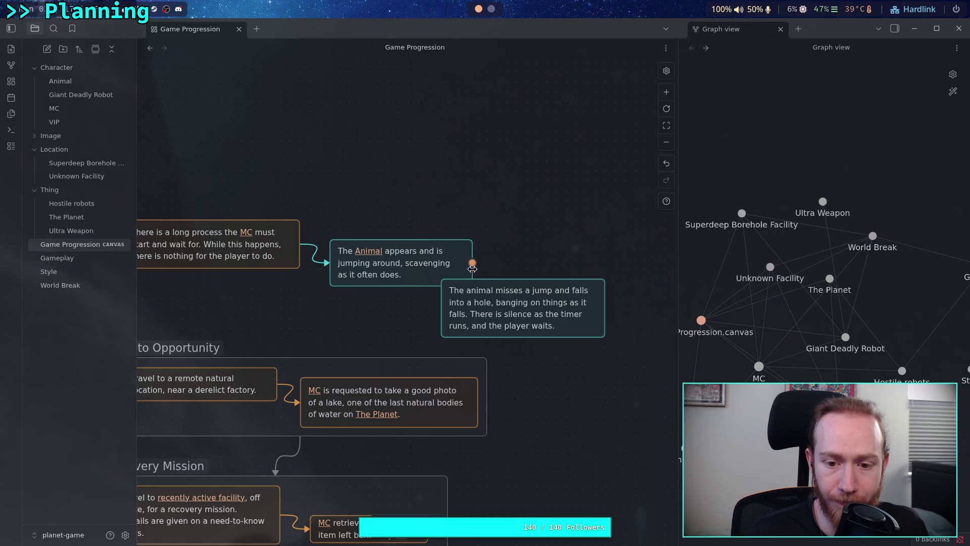
# - Link the Animal card to the 'animal misses' card with a cyan arrow and move it alongside
pyautogui.moveTo(472, 263); pyautogui.dragTo(433, 306)
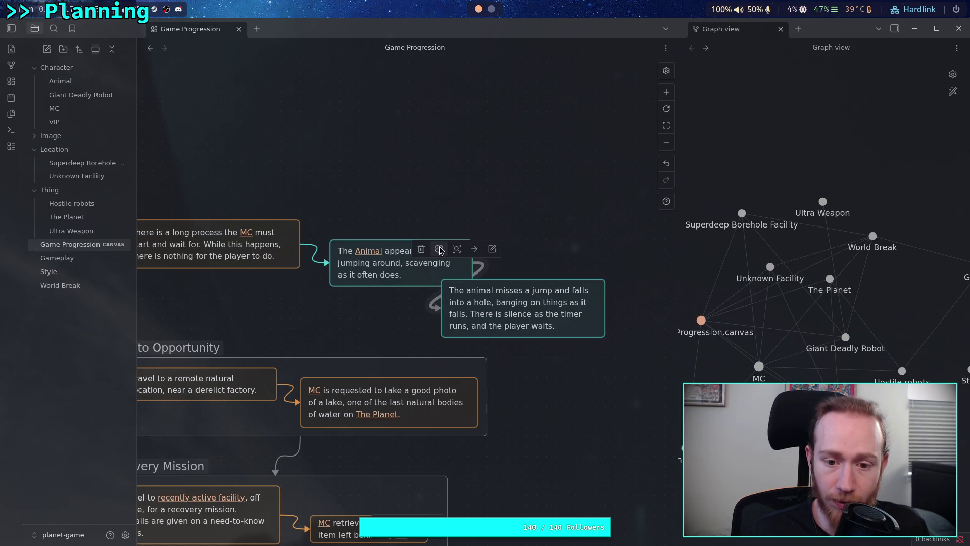
pyautogui.click(439, 249)
pyautogui.click(456, 270)
pyautogui.click(400, 319)
pyautogui.moveTo(507, 323)
pyautogui.mouseDown()
pyautogui.moveTo(508, 332)
pyautogui.moveTo(520, 288)
pyautogui.moveTo(519, 263)
pyautogui.moveTo(508, 265)
pyautogui.mouseUp()
pyautogui.hscroll(2, 525, 309)
pyautogui.hscroll(5, 525, 309)
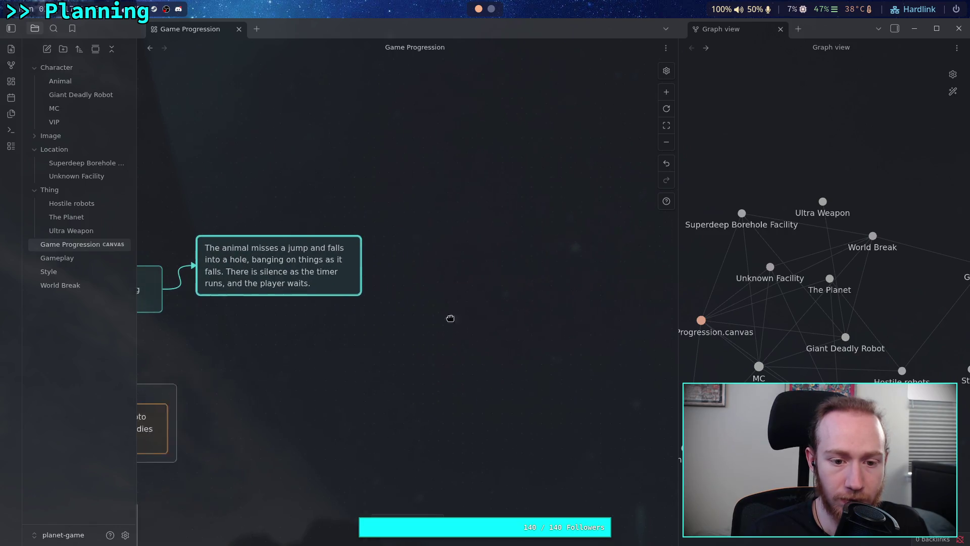
# - Add an orange card joined from the 'animal misses' card by an orange arrow, ready for text
pyautogui.doubleClick(454, 293)
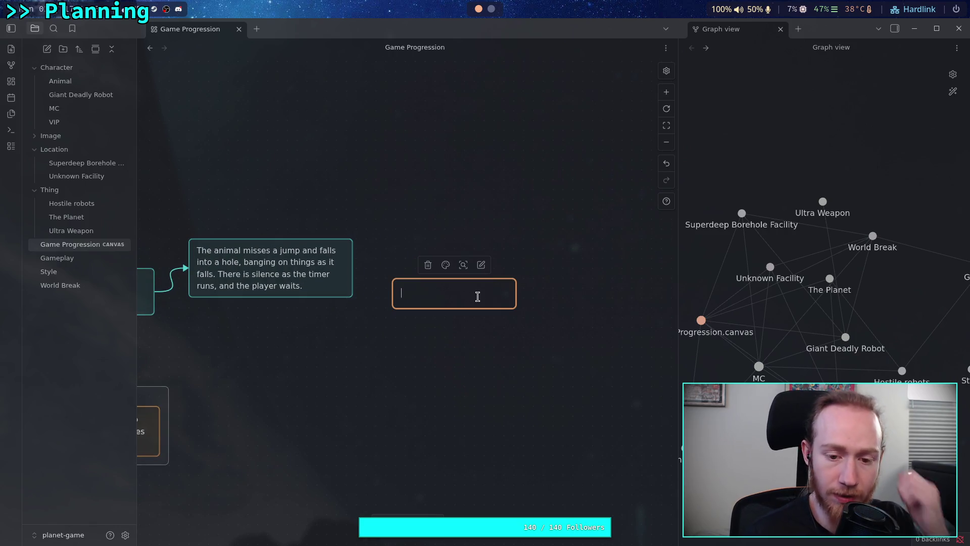
pyautogui.moveTo(353, 269); pyautogui.dragTo(393, 293)
pyautogui.click(356, 254)
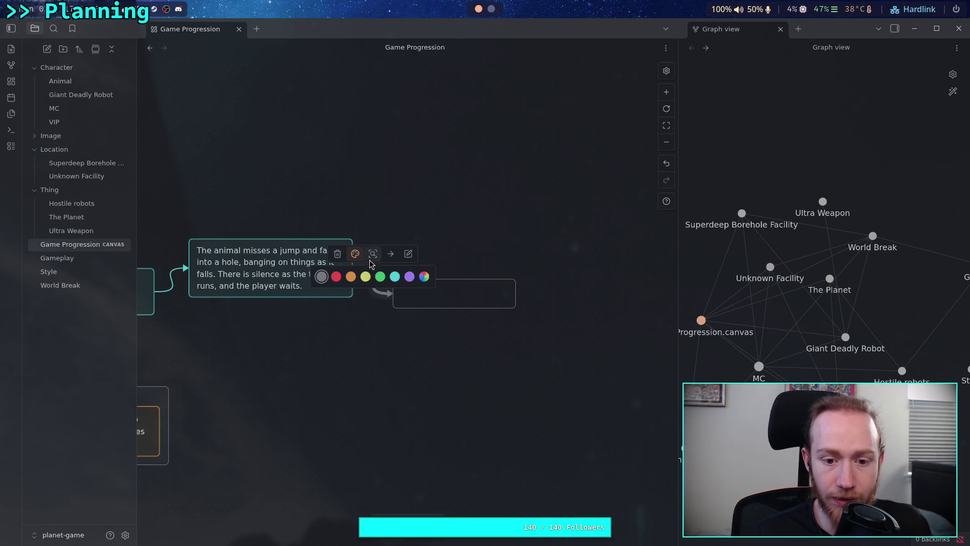
pyautogui.click(354, 276)
pyautogui.click(453, 292)
pyautogui.click(445, 264)
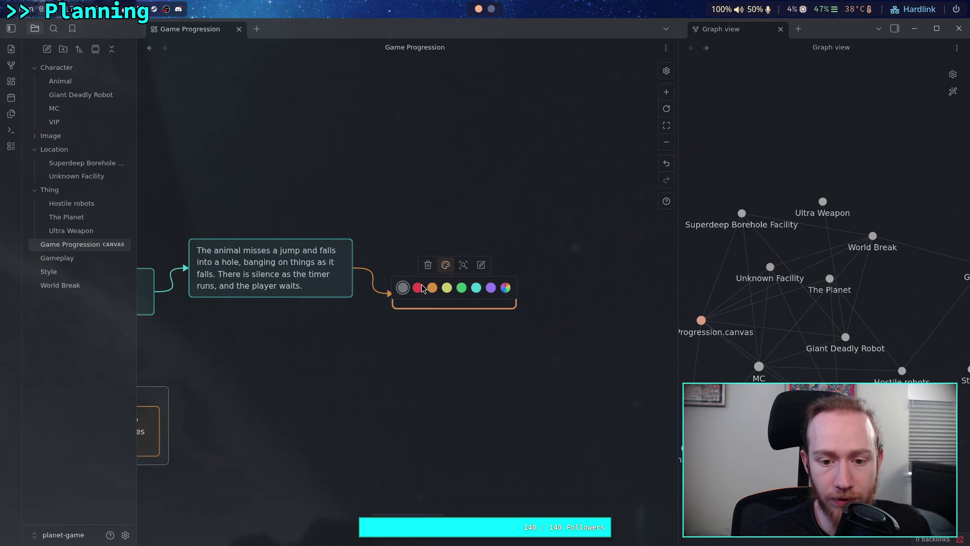
pyautogui.click(427, 299)
pyautogui.doubleClick(445, 296)
# - Type 'The' as the orange card's opening word
pyautogui.write('The')
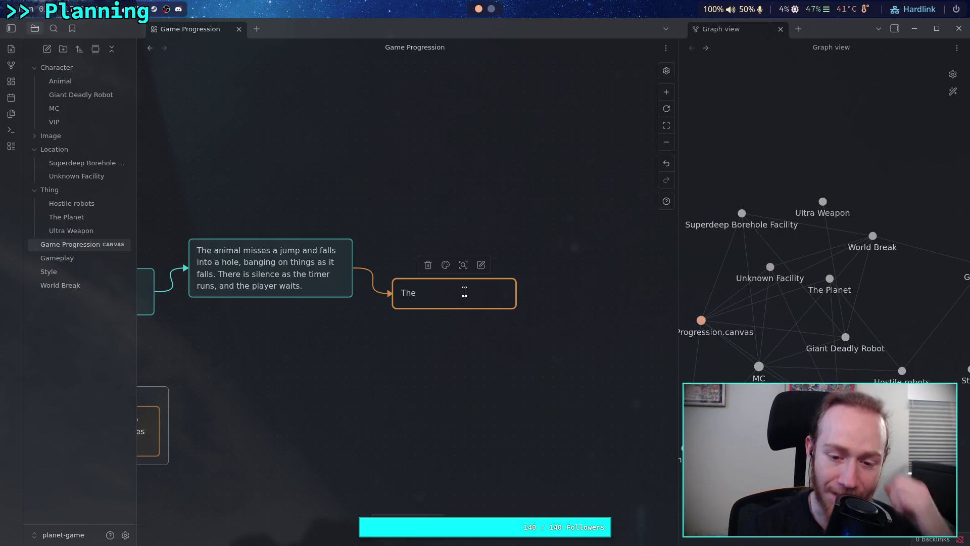
# - Pan back along the chain and make the Animal card slightly narrower and taller
pyautogui.click(458, 332)
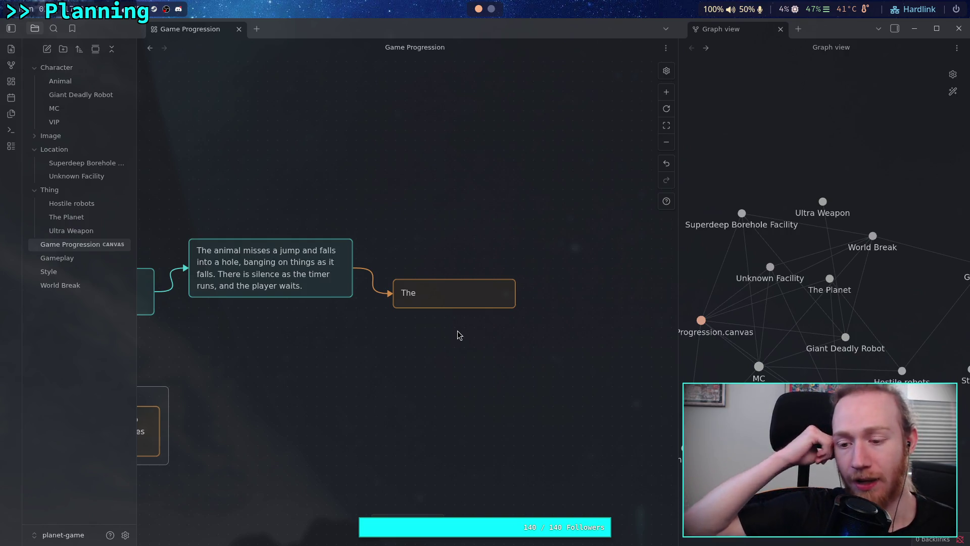
pyautogui.hscroll(-6, 320, 335)
pyautogui.hscroll(-2, 343, 345)
pyautogui.hscroll(4, 415, 327)
pyautogui.click(485, 286)
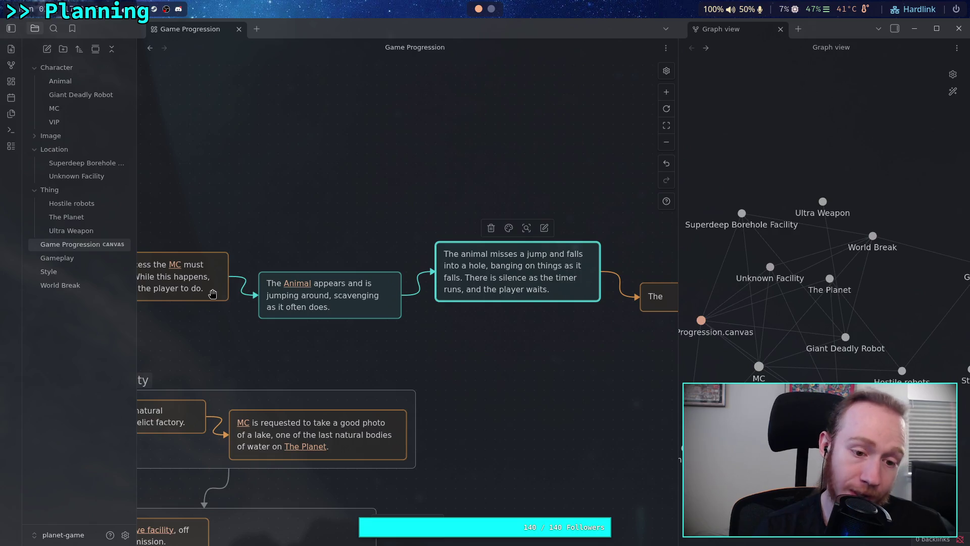
pyautogui.hscroll(2, 329, 309)
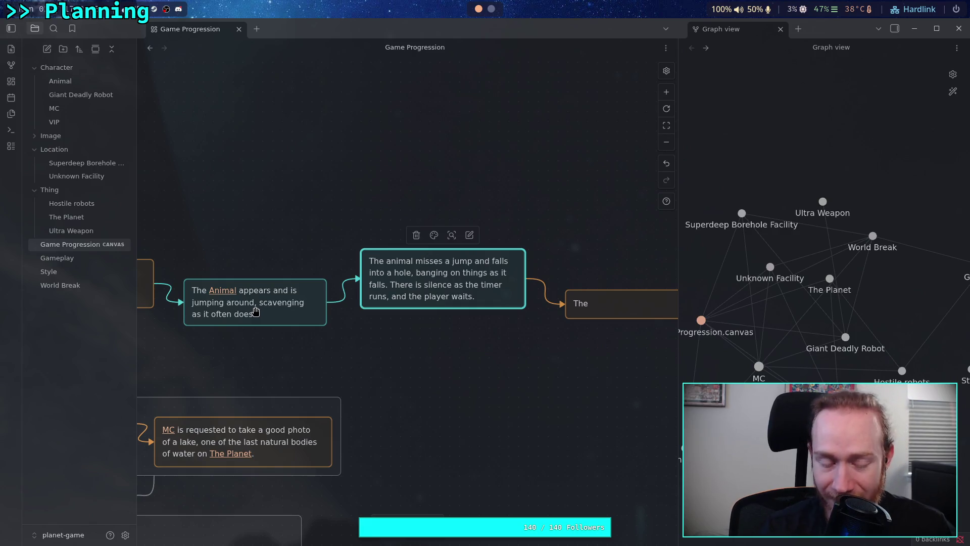
pyautogui.moveTo(256, 311); pyautogui.dragTo(380, 304)
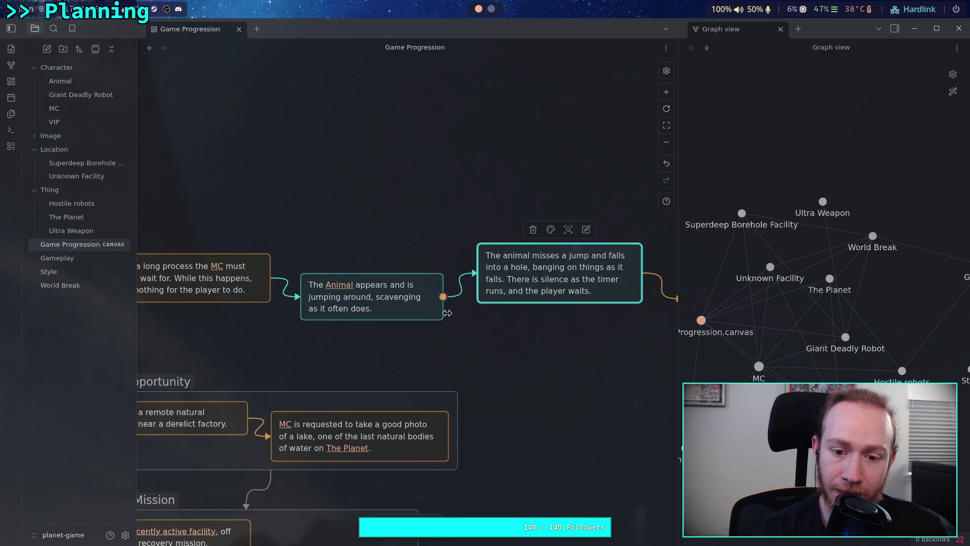
pyautogui.moveTo(435, 319); pyautogui.dragTo(433, 322)
pyautogui.moveTo(301, 272); pyautogui.dragTo(301, 273)
pyautogui.hscroll(-3, 302, 273)
pyautogui.doubleClick(428, 275)
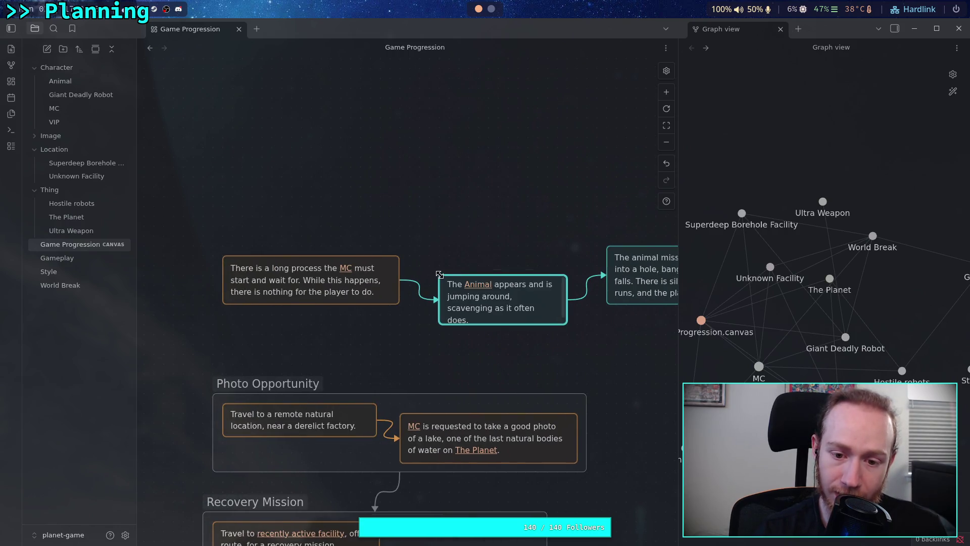
# - Narrow the long-process MC card and nudge the 'animal misses a jump' card into alignment
pyautogui.click(376, 274)
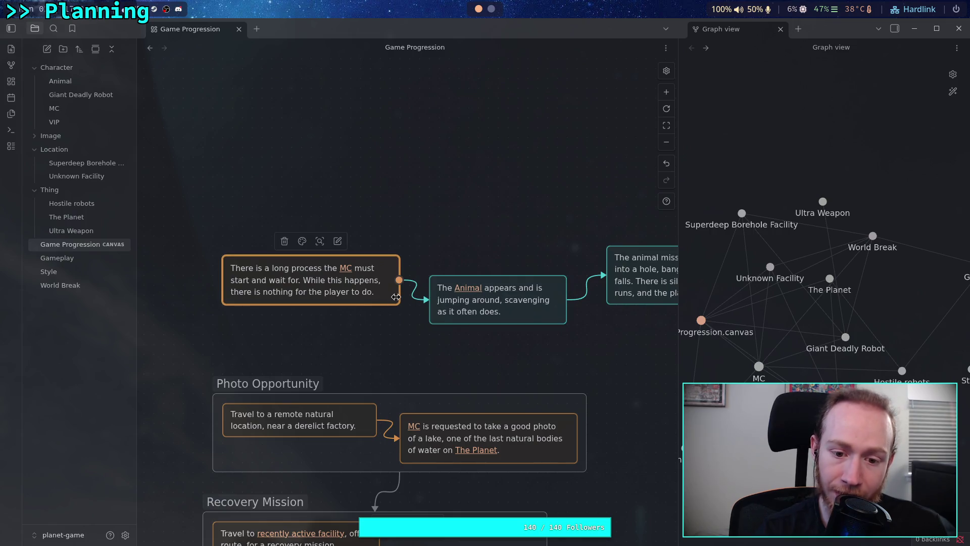
pyautogui.moveTo(397, 301); pyautogui.dragTo(403, 302)
pyautogui.hscroll(5, 419, 326)
pyautogui.click(505, 284)
pyautogui.moveTo(505, 284); pyautogui.dragTo(504, 280)
pyautogui.hscroll(4, 455, 273)
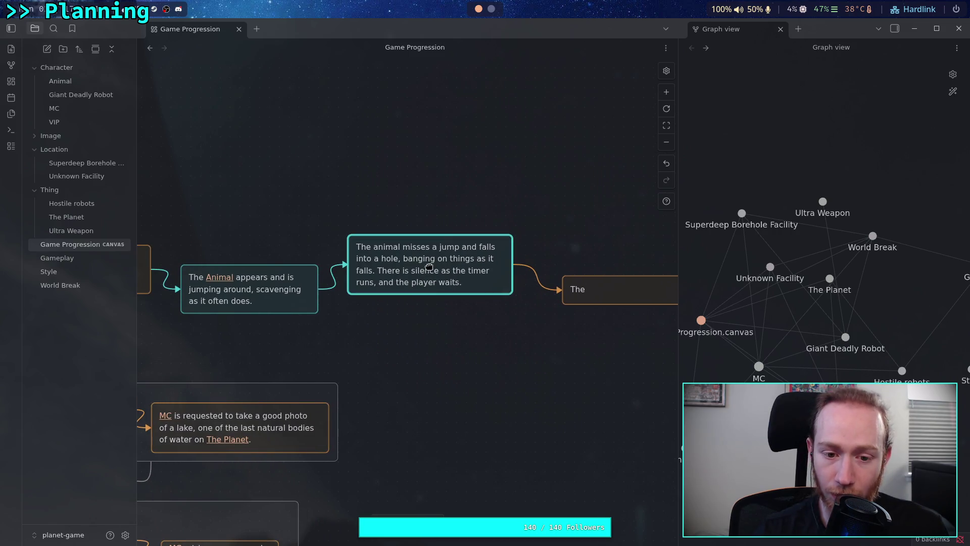
pyautogui.click(270, 218)
pyautogui.hscroll(-3, 353, 219)
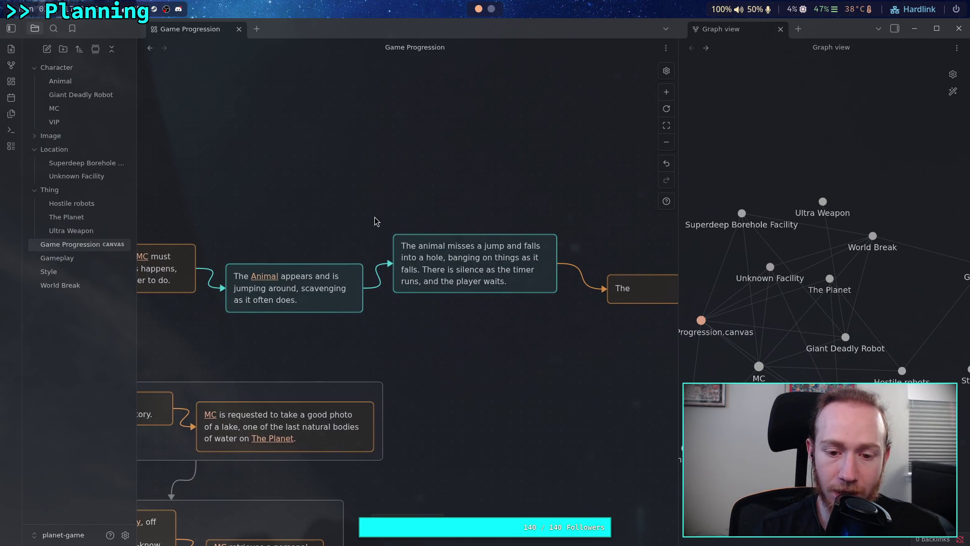
pyautogui.hscroll(7, 376, 221)
# - Shift the orange 'The' card left, resize it and the 'animal misses' card, and resume writing
pyautogui.moveTo(545, 284); pyautogui.dragTo(522, 284)
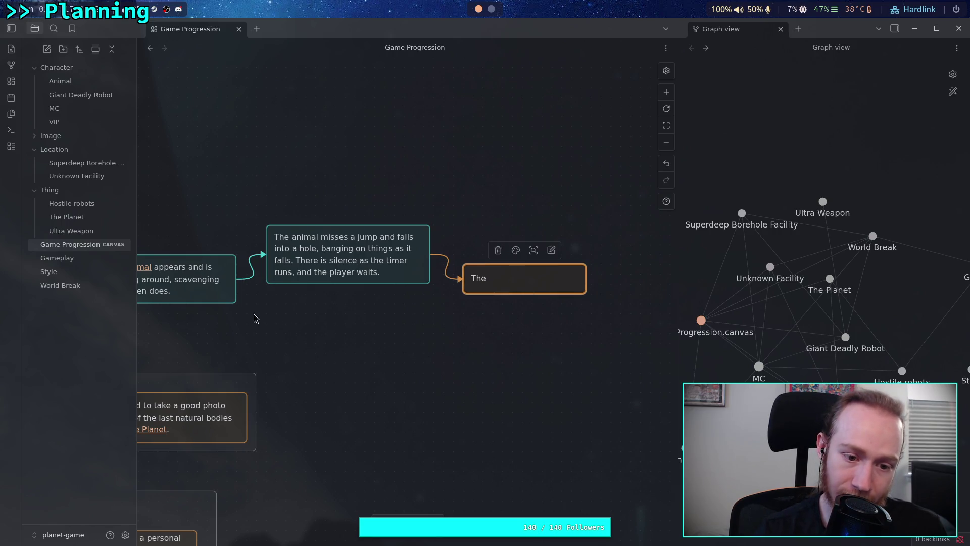
pyautogui.hscroll(1, 303, 313)
pyautogui.click(417, 286)
pyautogui.moveTo(418, 286); pyautogui.dragTo(414, 286)
pyautogui.click(515, 289)
pyautogui.moveTo(571, 297); pyautogui.dragTo(567, 295)
pyautogui.doubleClick(456, 279)
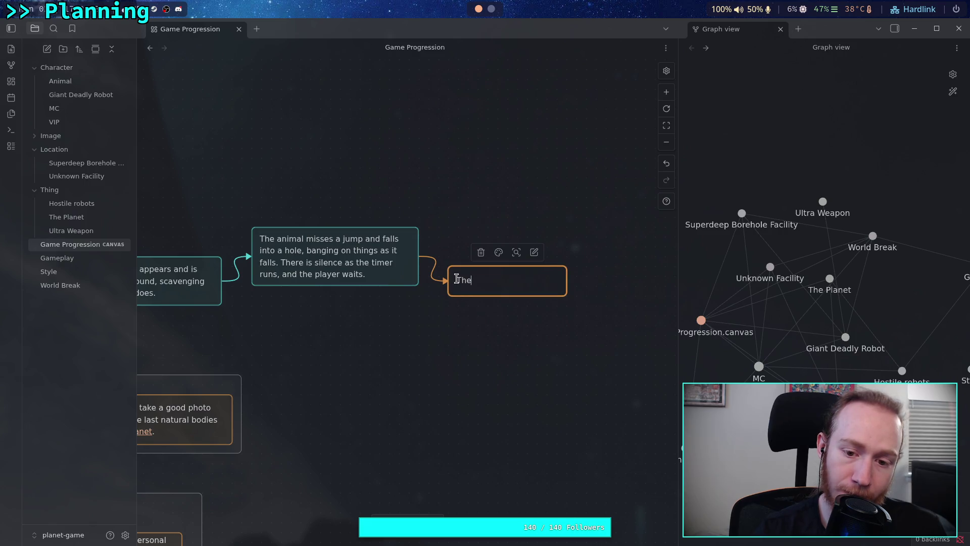
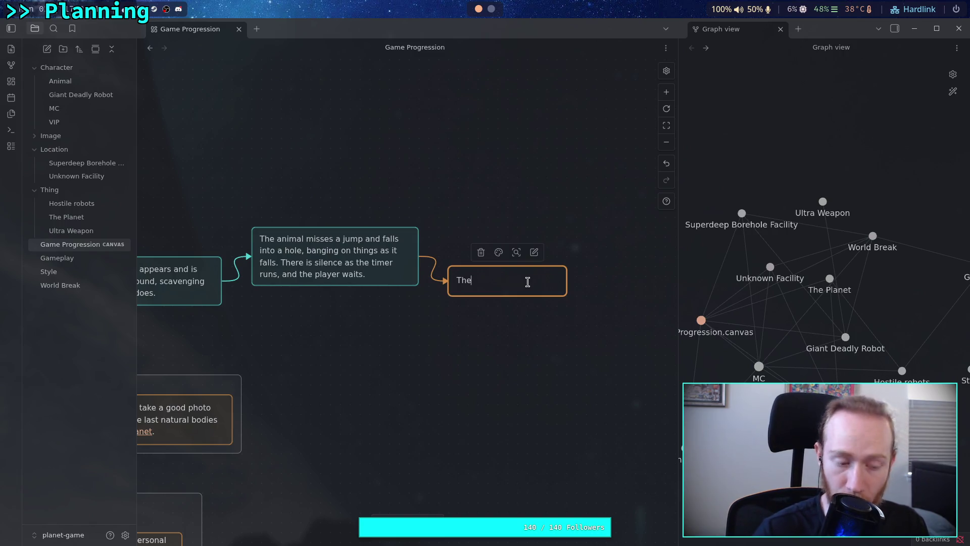
# - Reopen the orange card and start its text with a link to the MC note
pyautogui.press('Escape')
pyautogui.click(502, 282)
pyautogui.click(463, 281)
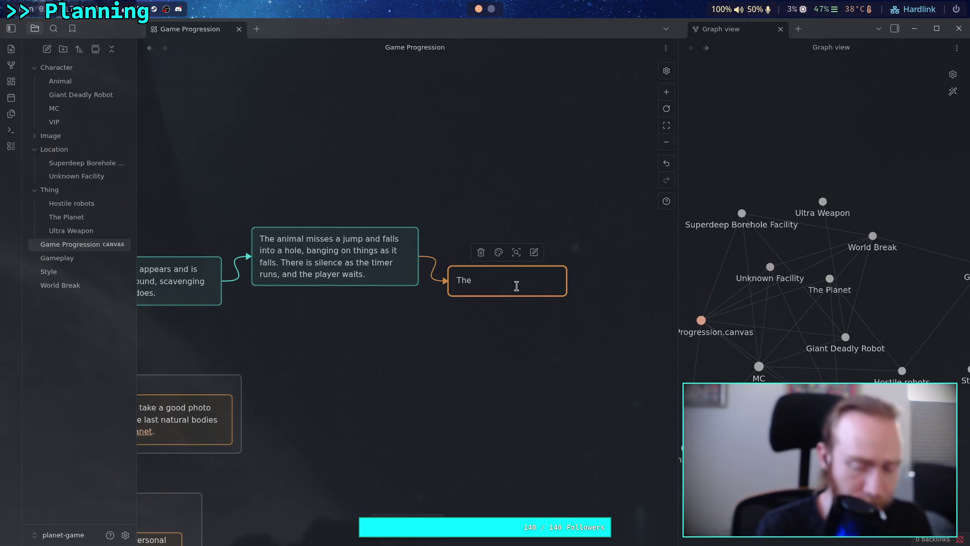
pyautogui.write('[[MC')
pyautogui.press('Return')
# - Finish it with 'sets up camp with nothing being different. Player goes to sleep for the night.' and enlarge the card
pyautogui.write('set')
pyautogui.press('BackSpace')
pyautogui.press('BackSpace')
pyautogui.write('sets up camp ')
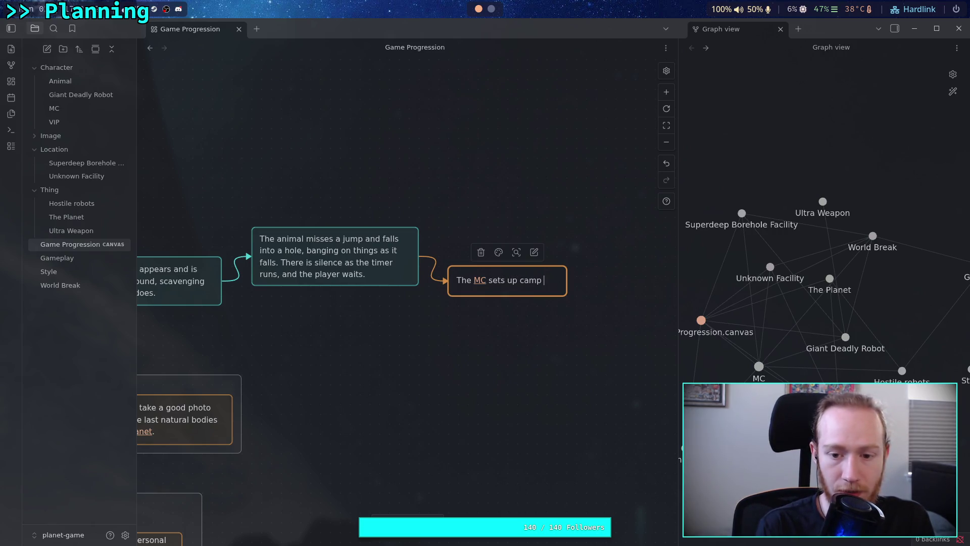
pyautogui.write('with nothing being')
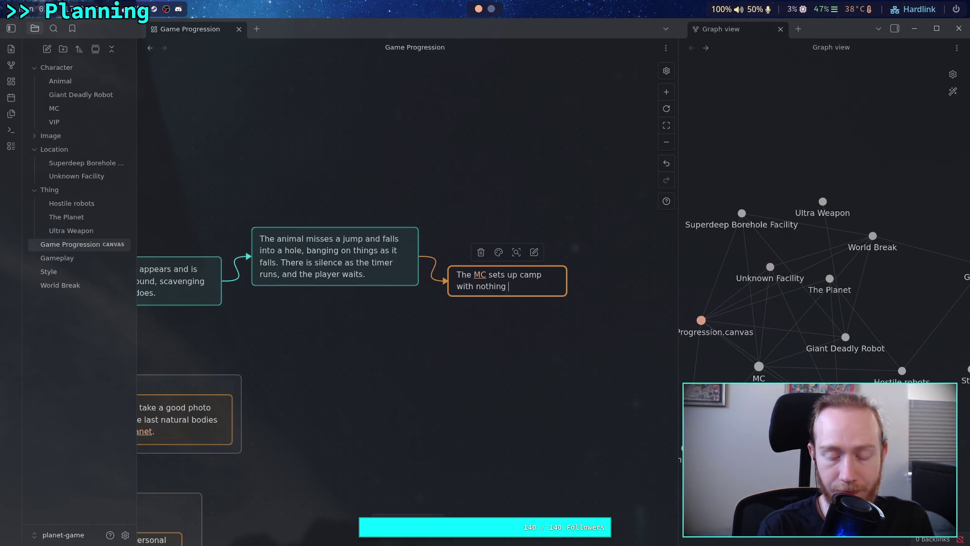
pyautogui.write(' di')
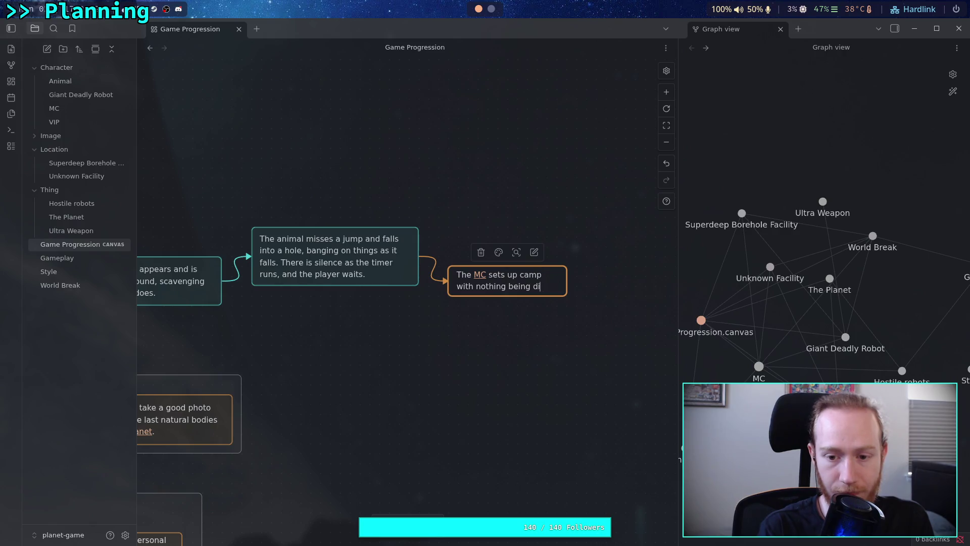
pyautogui.write('fferent from')
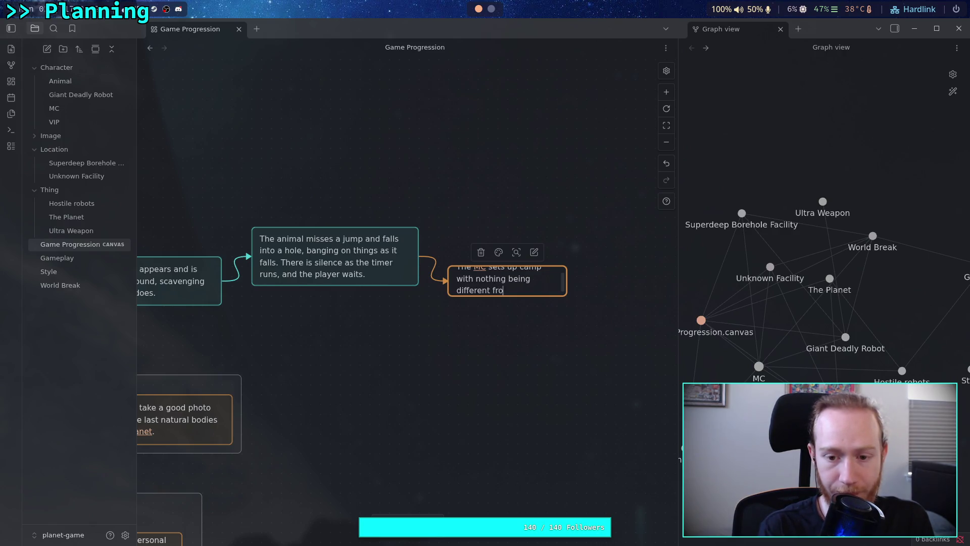
pyautogui.press('BackSpace')
pyautogui.press('BackSpace')
pyautogui.press('BackSpace')
pyautogui.write('. ')
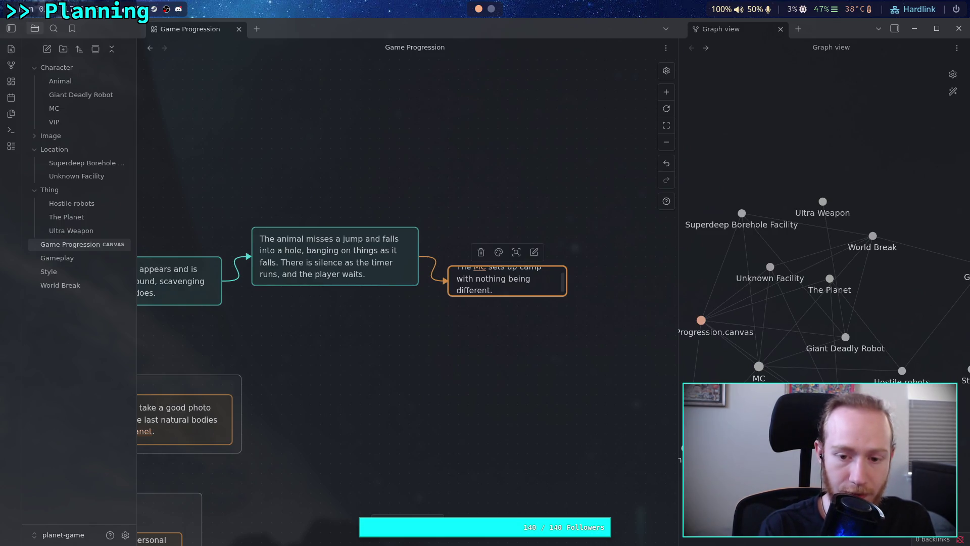
pyautogui.write('Player ')
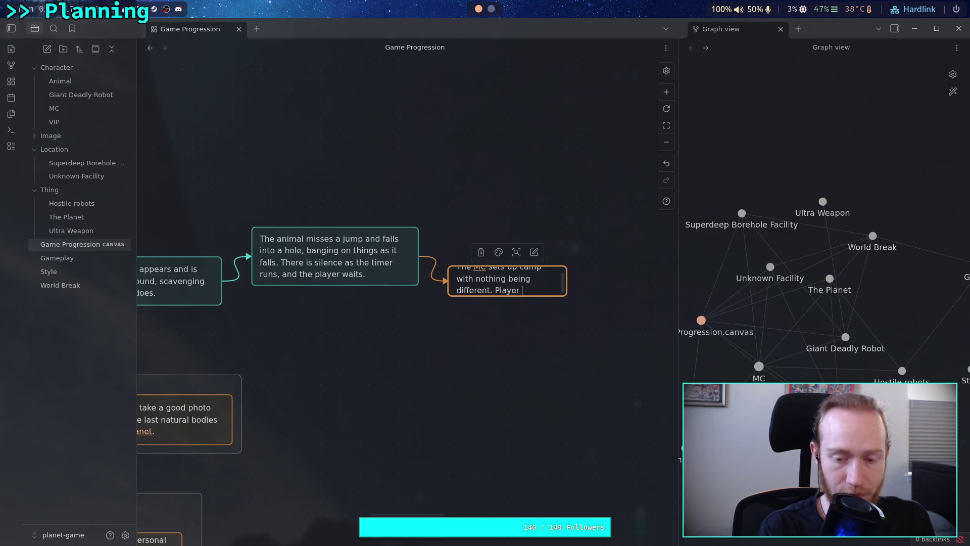
pyautogui.write('goes to sul')
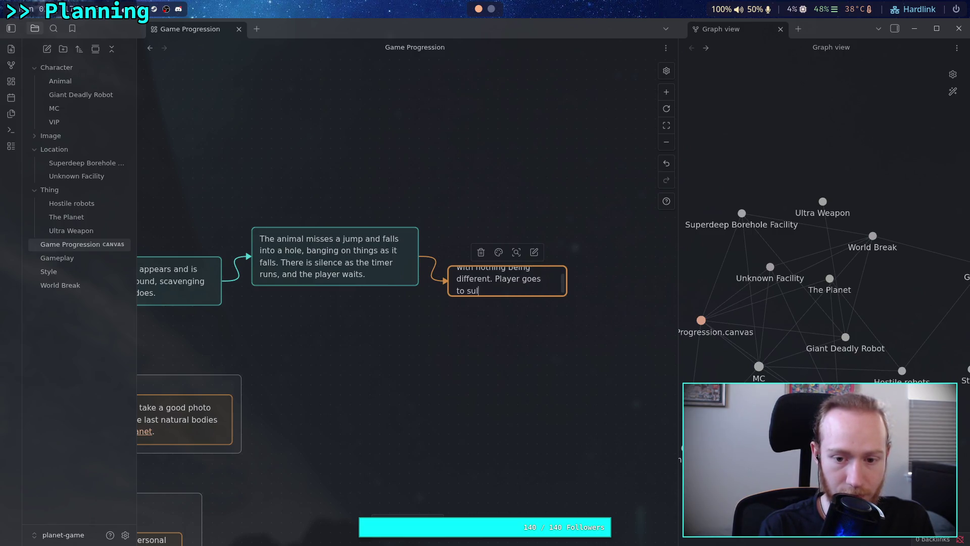
pyautogui.press('BackSpace')
pyautogui.press('BackSpace')
pyautogui.write('leep for th')
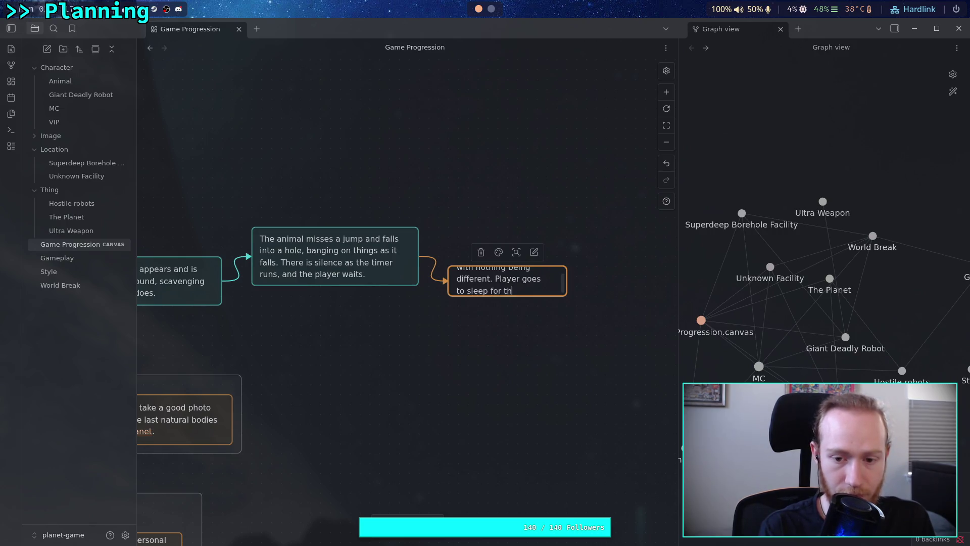
pyautogui.write('e night.')
pyautogui.press('Escape')
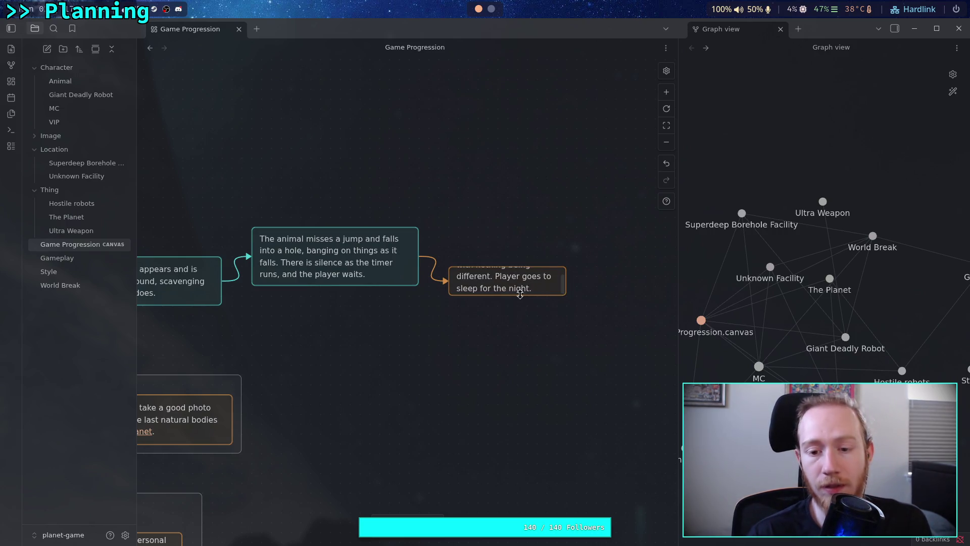
pyautogui.moveTo(566, 296); pyautogui.dragTo(595, 315)
# - Size the card to three lines, group the four top-row story cards, and name the group 'Scare'
pyautogui.click(559, 362)
pyautogui.hscroll(-5, 654, 336)
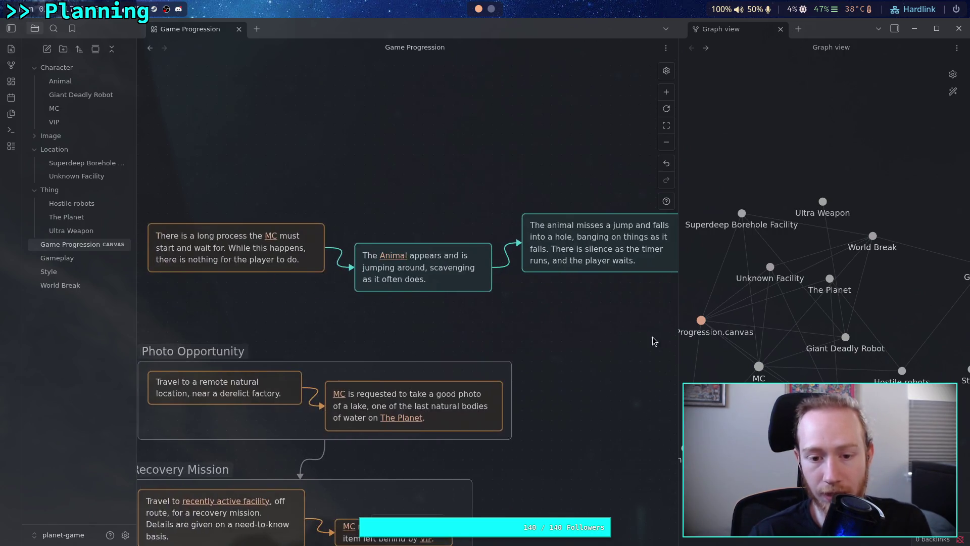
pyautogui.scroll(-4, 434, 353)
pyautogui.scroll(-5, 434, 353)
pyautogui.moveTo(237, 226); pyautogui.dragTo(601, 298)
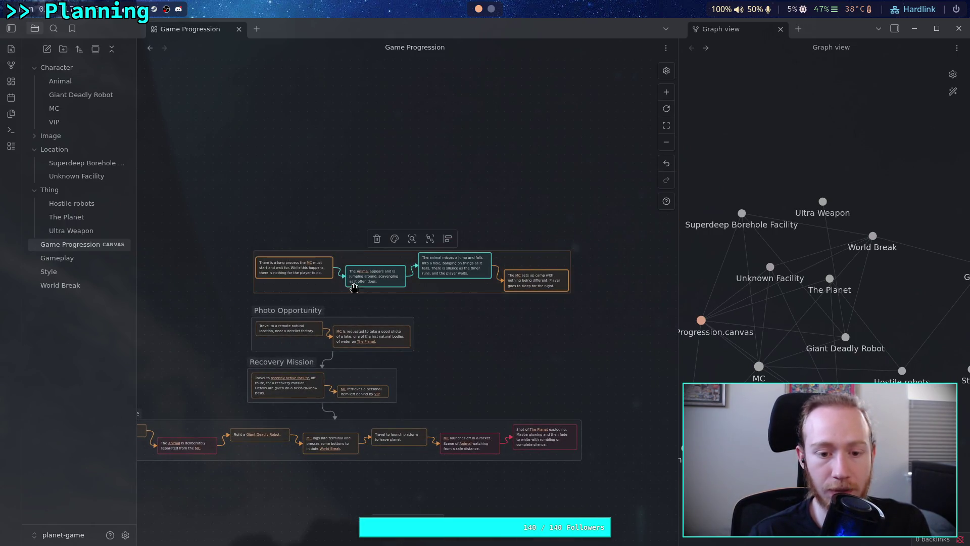
pyautogui.click(426, 238)
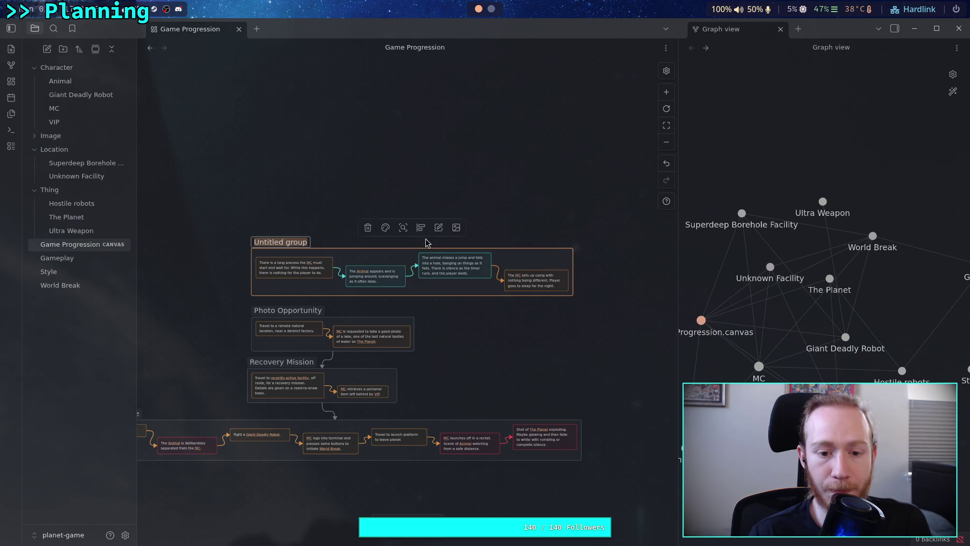
pyautogui.doubleClick(286, 243)
pyautogui.write('Scare')
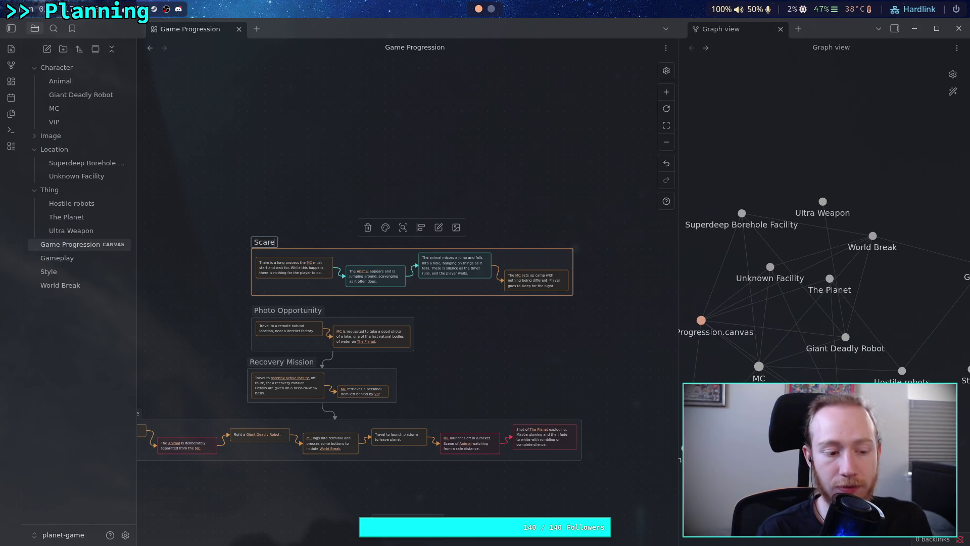
pyautogui.press('Return')
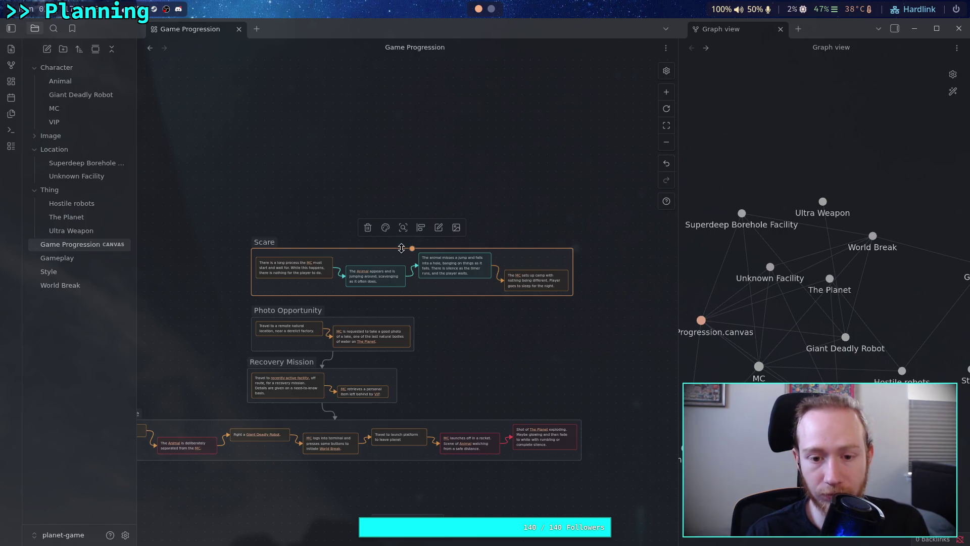
# - Connect the Scare group to Photo Opportunity and shift Scare left above it
pyautogui.moveTo(391, 258); pyautogui.dragTo(335, 249)
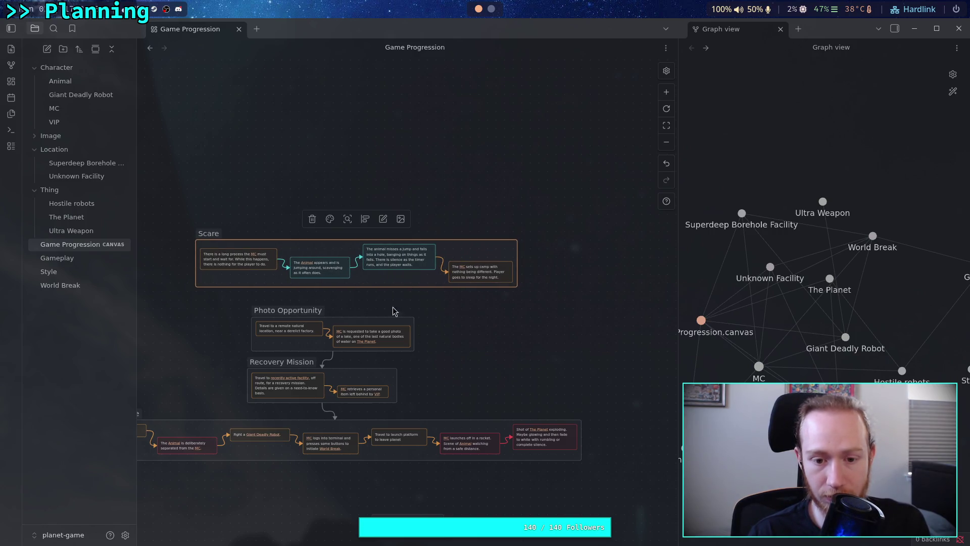
pyautogui.moveTo(360, 290); pyautogui.dragTo(333, 313)
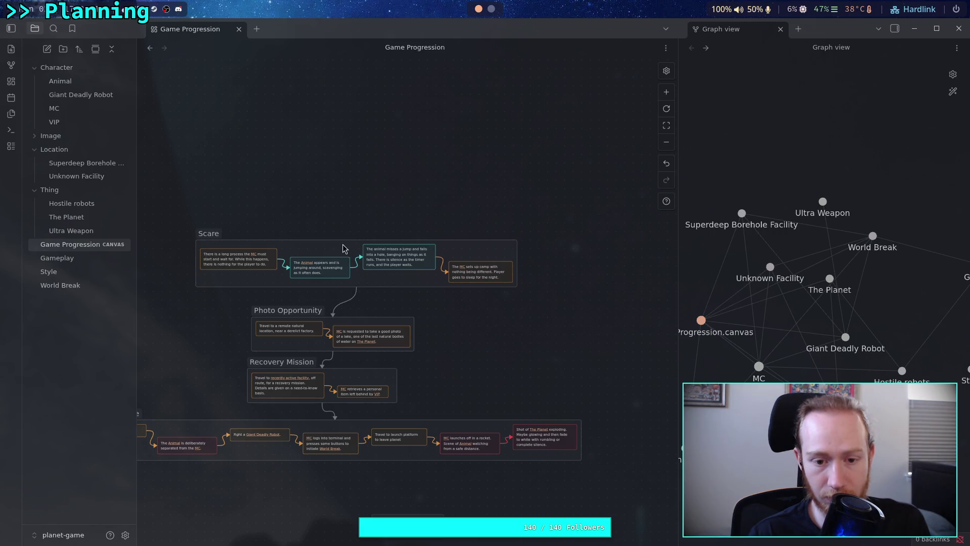
pyautogui.moveTo(347, 254)
pyautogui.mouseDown()
pyautogui.moveTo(300, 251)
pyautogui.moveTo(324, 258)
pyautogui.moveTo(298, 260)
pyautogui.mouseUp()
pyautogui.moveTo(207, 207); pyautogui.dragTo(306, 226)
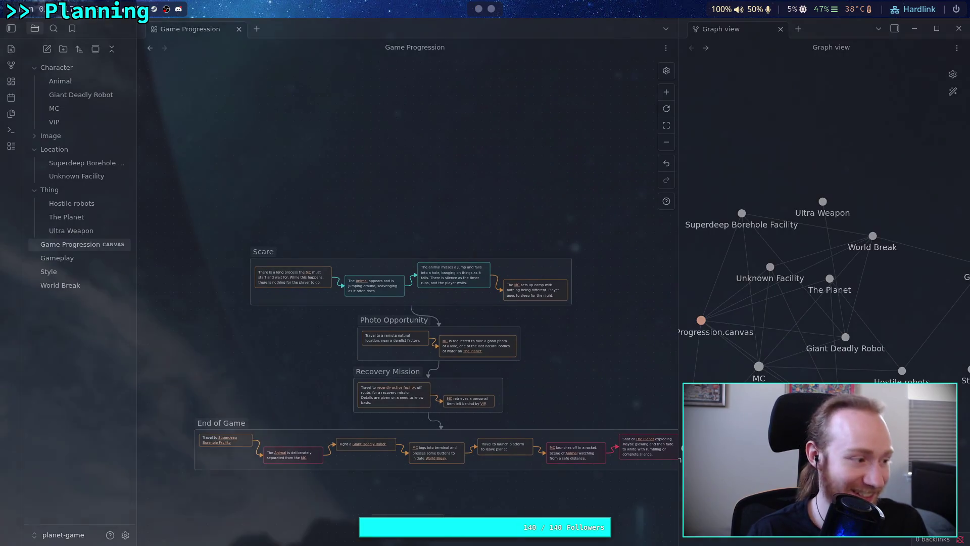